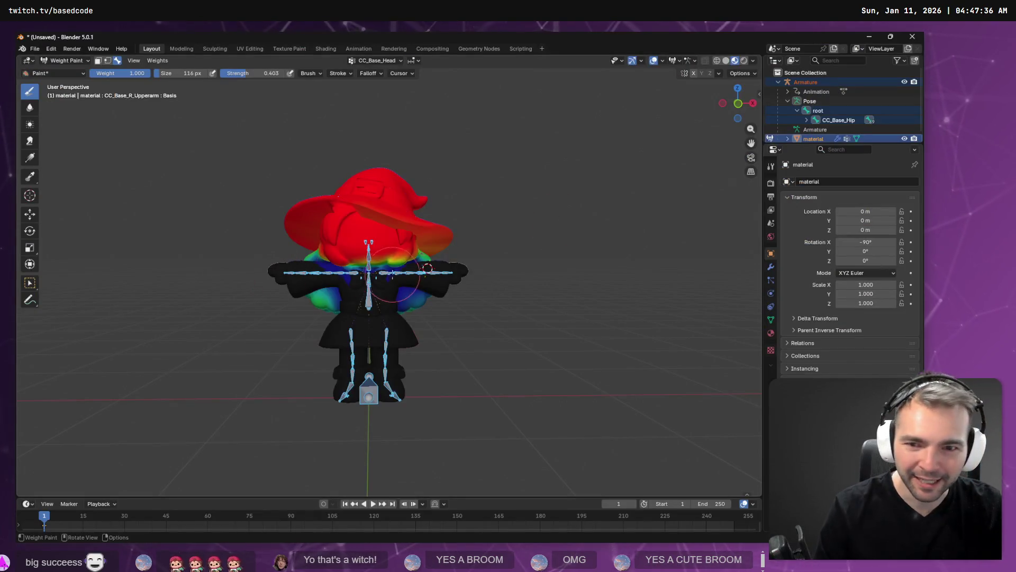
# Inspect the rigged witch from several angles, showing the CC_Base_Head vertex group weights
pyautogui.moveTo(583, 282); pyautogui.dragTo(312, 255)
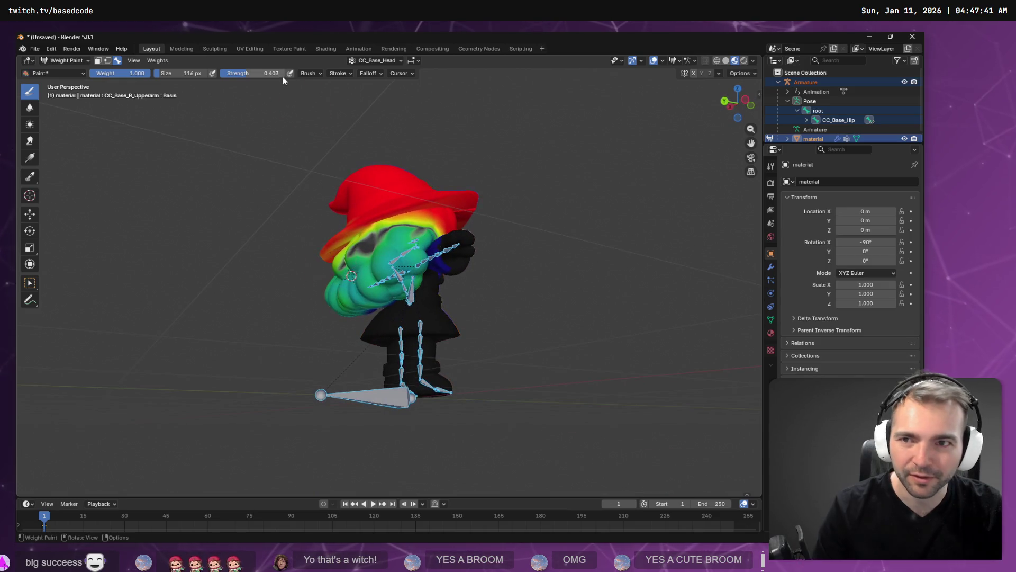
pyautogui.click(376, 60)
pyautogui.scroll(-4, 366, 107)
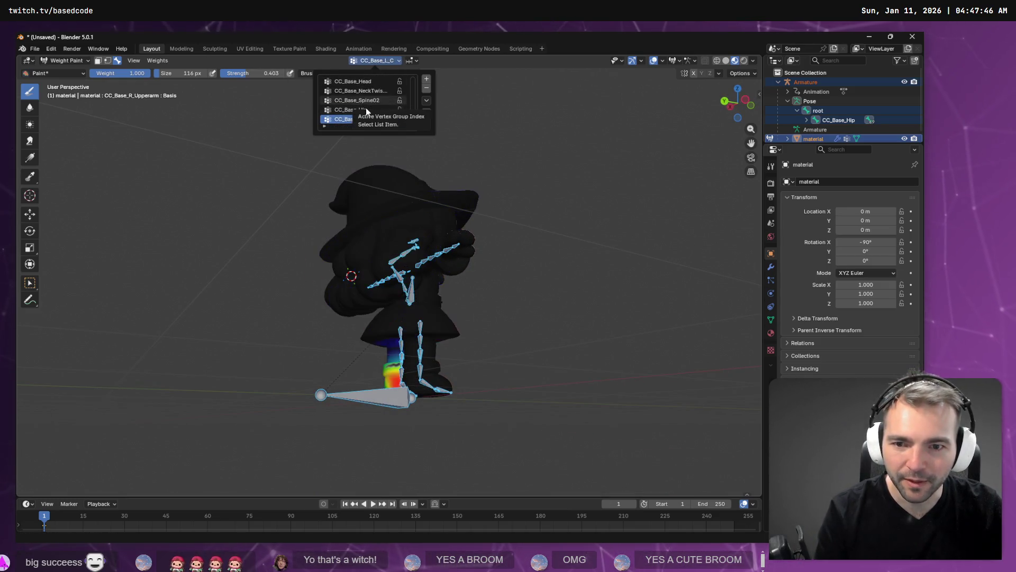
pyautogui.scroll(2, 367, 107)
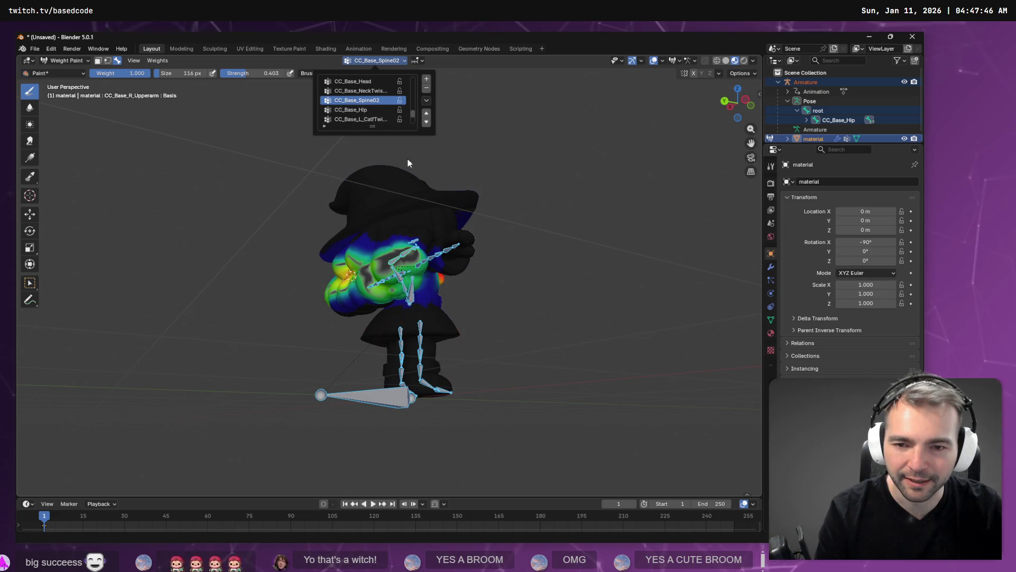
pyautogui.moveTo(301, 172)
pyautogui.mouseDown()
pyautogui.moveTo(378, 240)
pyautogui.moveTo(533, 231)
pyautogui.moveTo(585, 245)
pyautogui.moveTo(349, 299)
pyautogui.mouseUp()
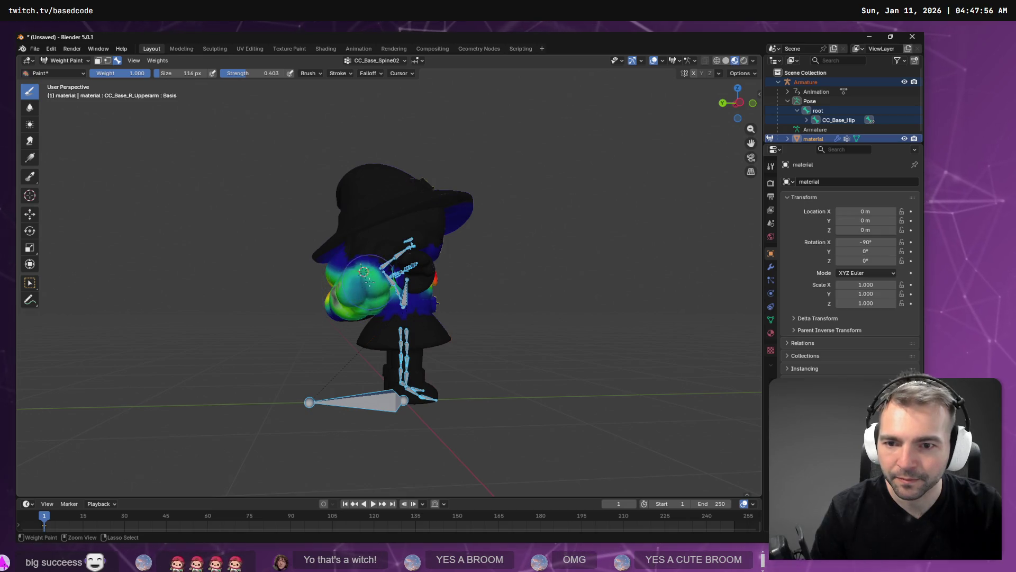
pyautogui.moveTo(356, 286); pyautogui.dragTo(386, 303)
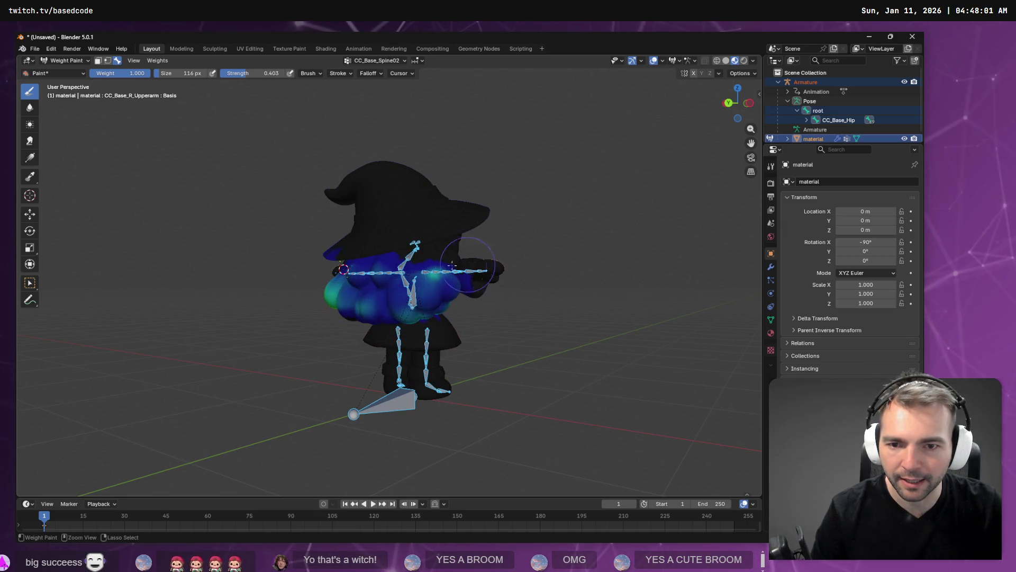
pyautogui.moveTo(356, 292); pyautogui.dragTo(432, 291)
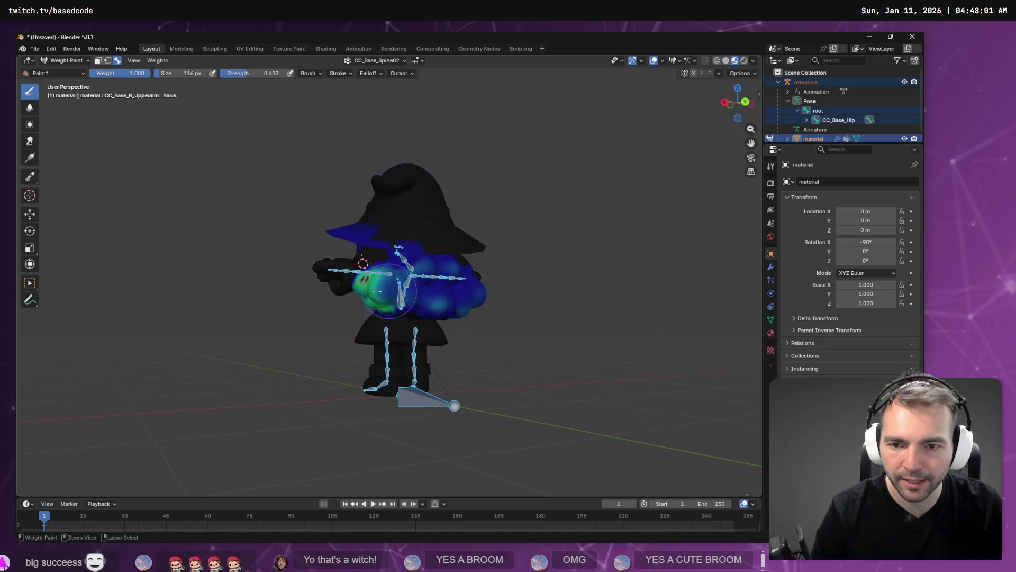
pyautogui.moveTo(359, 293); pyautogui.dragTo(434, 284)
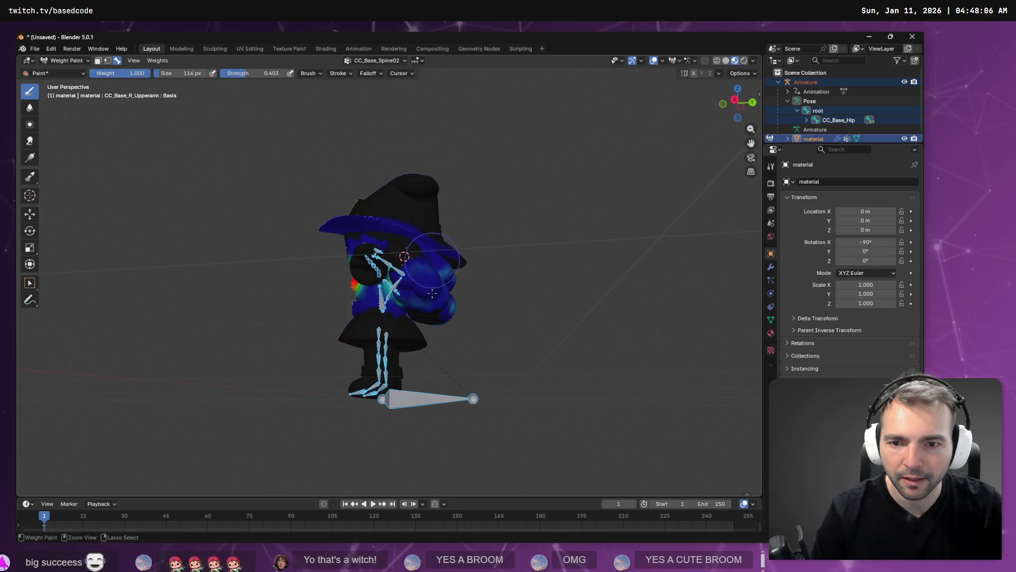
pyautogui.moveTo(455, 329); pyautogui.dragTo(426, 255)
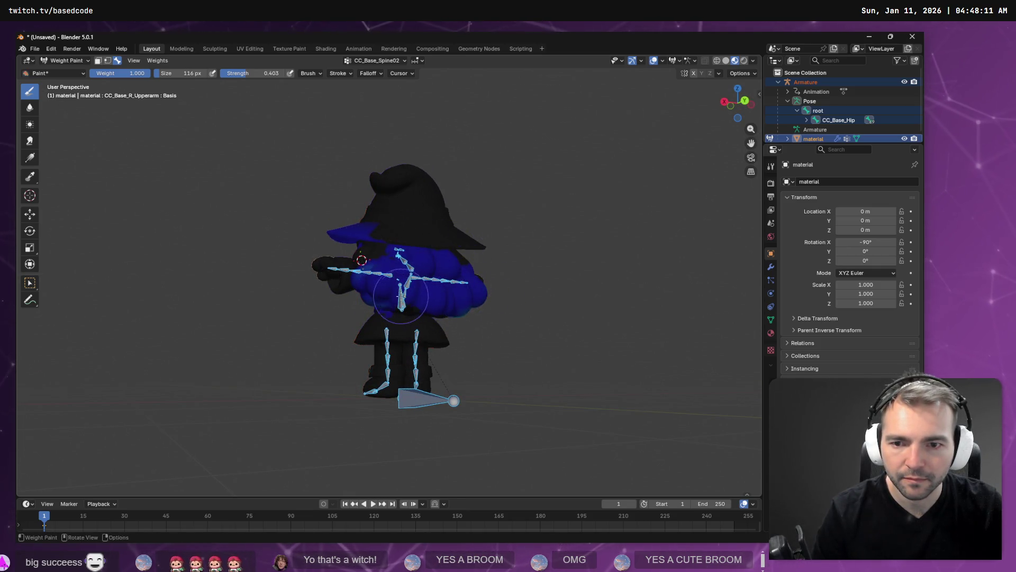
pyautogui.moveTo(401, 295)
pyautogui.mouseDown()
pyautogui.moveTo(431, 281)
pyautogui.moveTo(391, 291)
pyautogui.moveTo(306, 285)
pyautogui.mouseUp()
pyautogui.moveTo(481, 225); pyautogui.dragTo(392, 233)
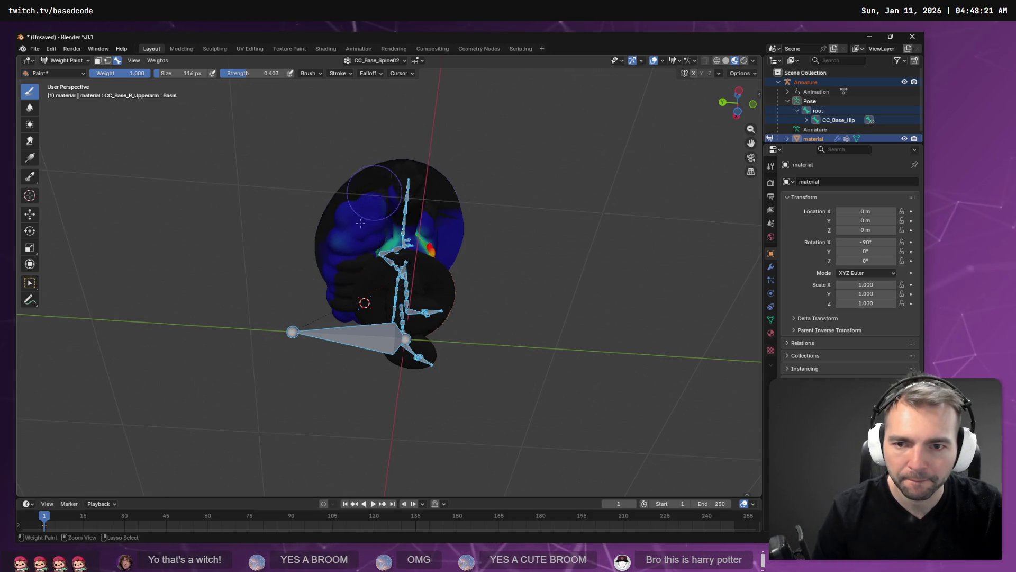
pyautogui.moveTo(313, 307)
pyautogui.mouseDown()
pyautogui.moveTo(418, 228)
pyautogui.moveTo(455, 273)
pyautogui.mouseUp()
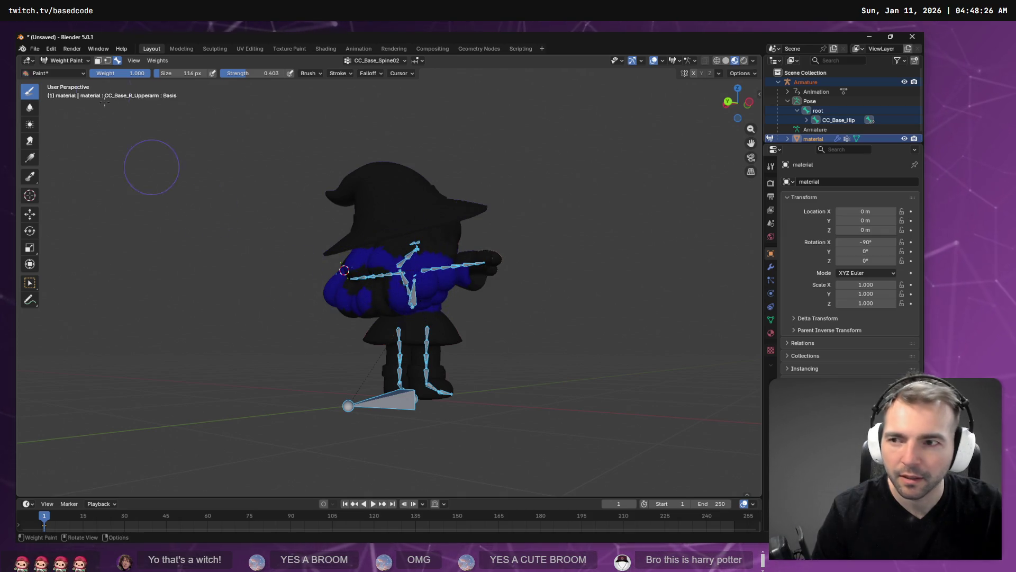
pyautogui.click(347, 60)
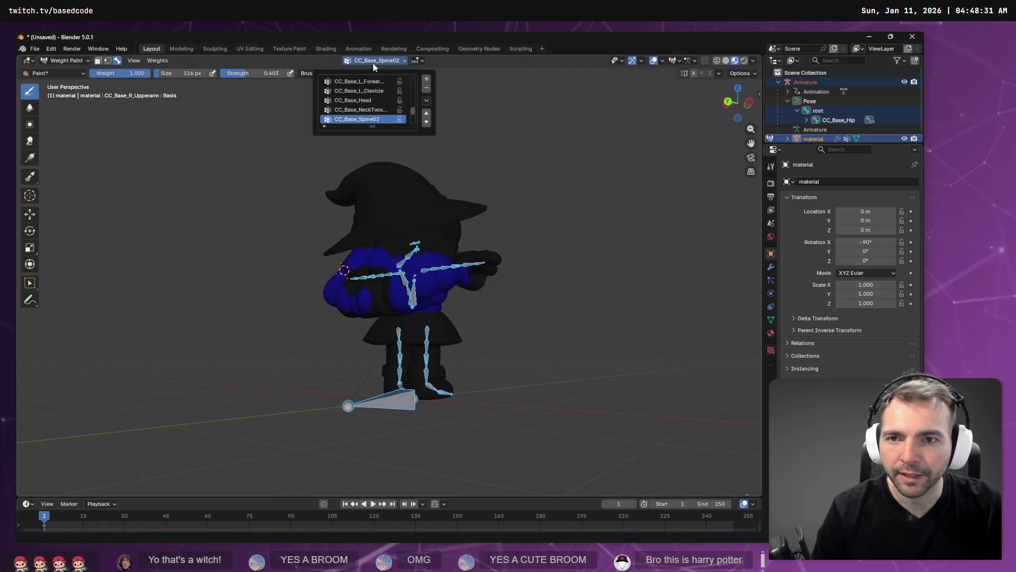
pyautogui.click(359, 110)
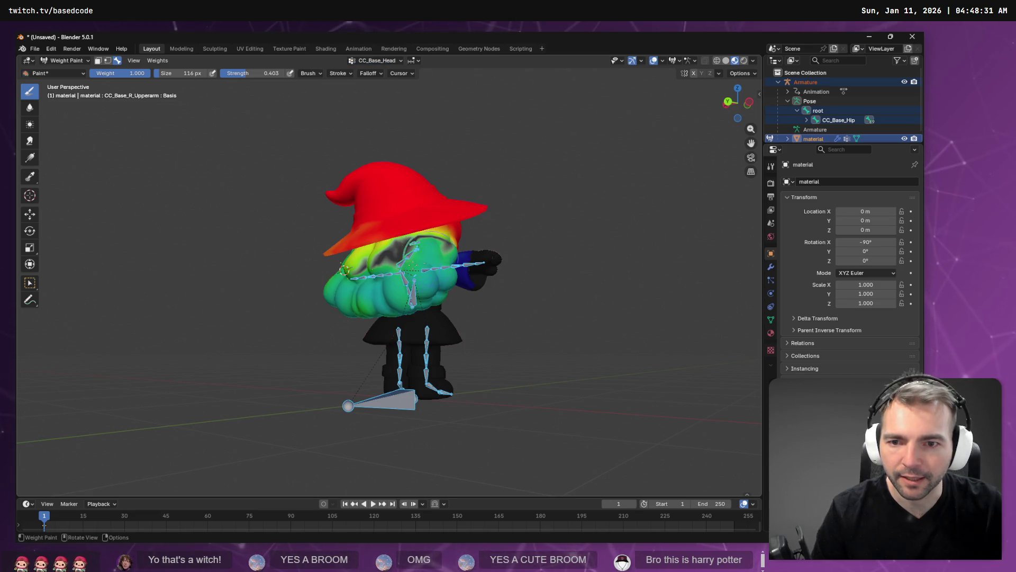
pyautogui.moveTo(394, 272)
pyautogui.mouseDown()
pyautogui.moveTo(399, 259)
pyautogui.moveTo(385, 261)
pyautogui.moveTo(450, 257)
pyautogui.moveTo(365, 263)
pyautogui.moveTo(455, 259)
pyautogui.moveTo(360, 278)
pyautogui.moveTo(371, 260)
pyautogui.moveTo(454, 249)
pyautogui.mouseUp()
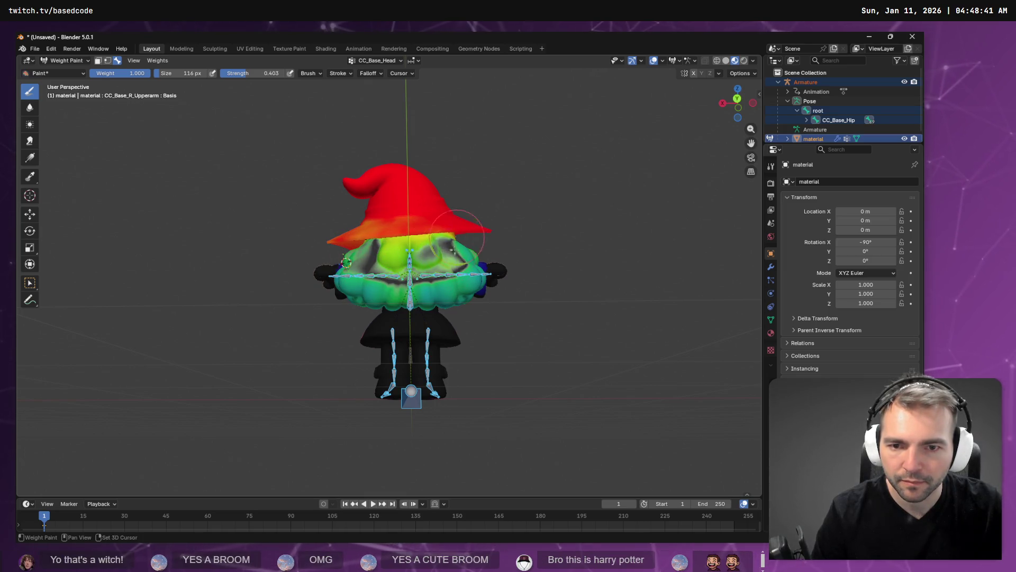
# Export the model as FBX, overwriting the existing Witch.fbx without saving the Blender file
pyautogui.hotkey('ctrl', 's')
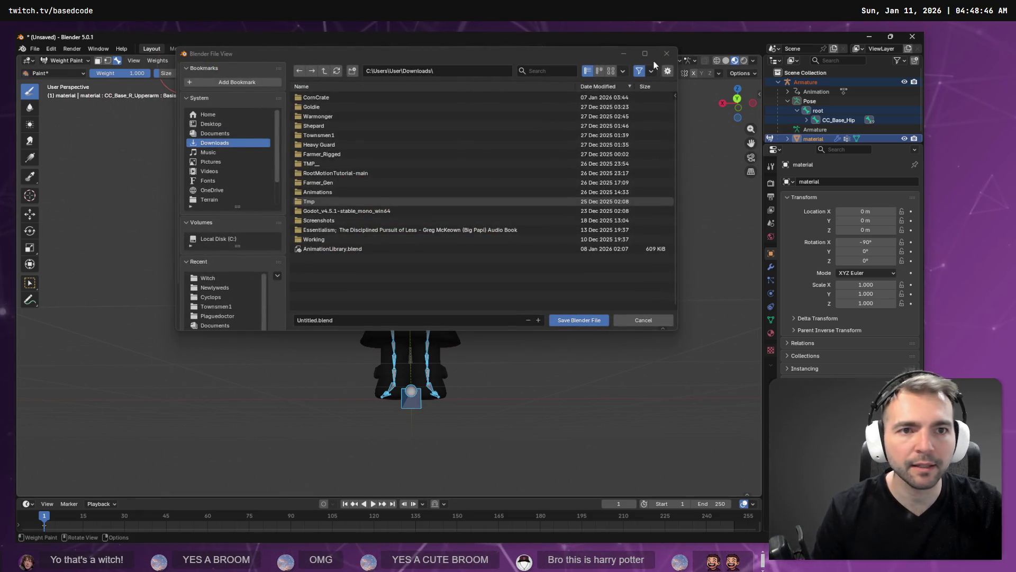
pyautogui.click(666, 53)
pyautogui.click(38, 50)
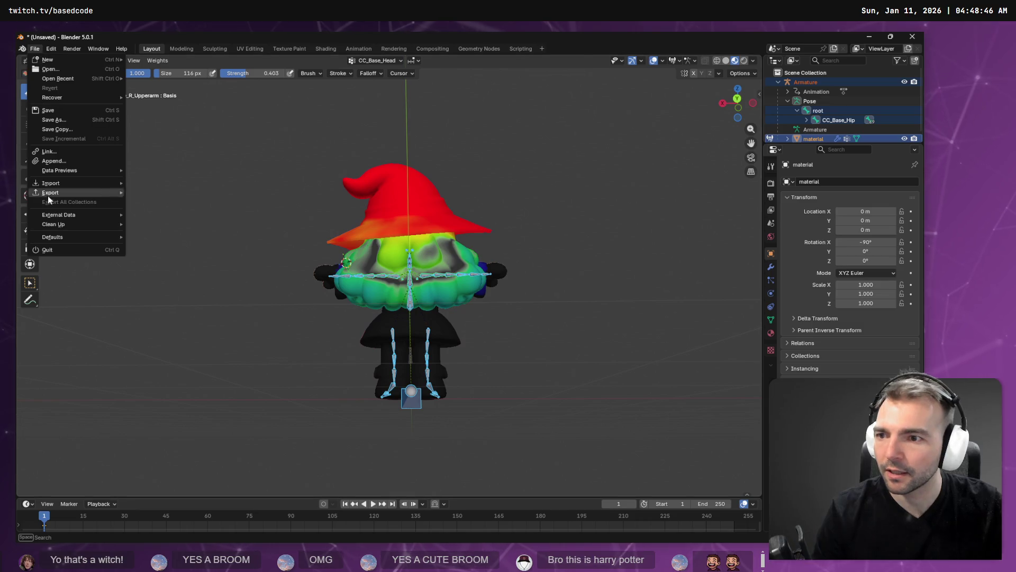
pyautogui.moveTo(69, 189)
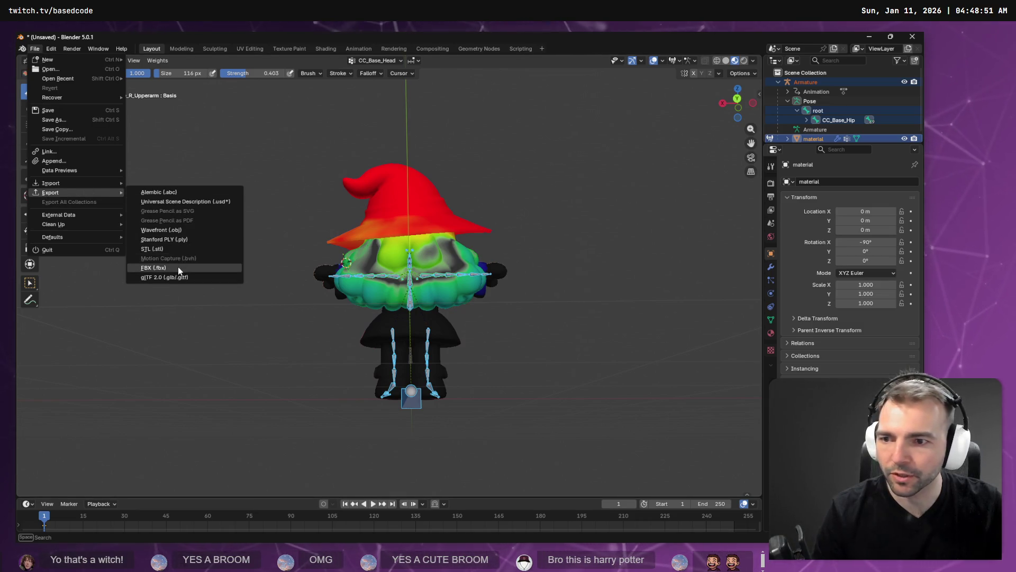
pyautogui.click(178, 267)
pyautogui.doubleClick(328, 106)
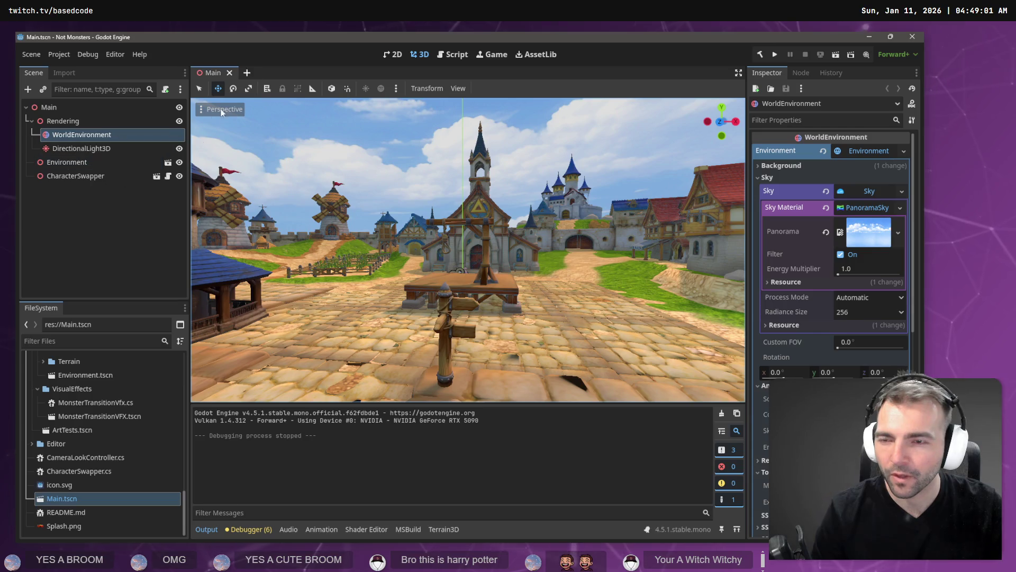
# Open the CharacterSwapper scene and then WitchCharacter.tscn, keeping CharacterNode3D's name unchanged
pyautogui.click(85, 177)
pyautogui.click(159, 178)
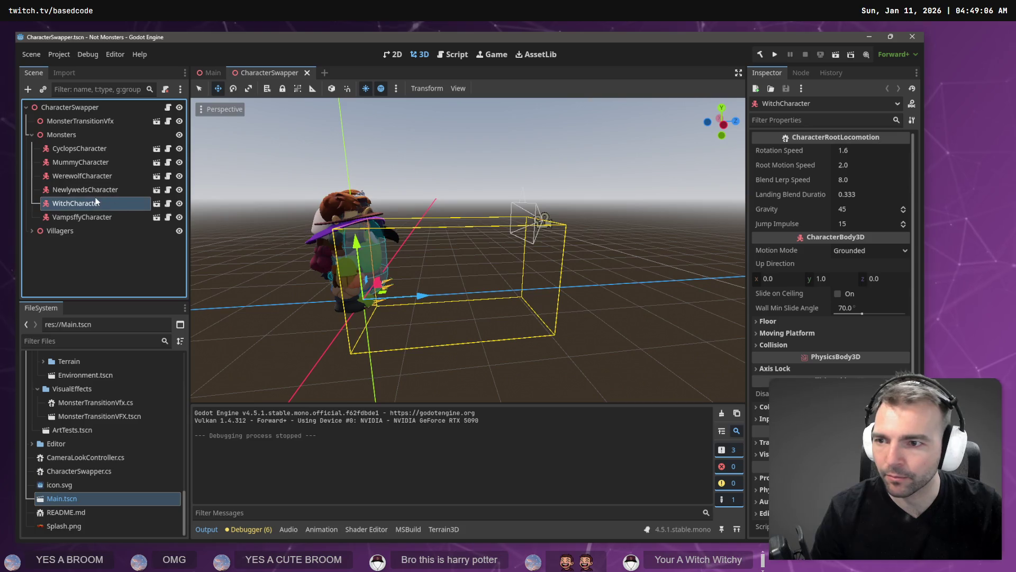
pyautogui.click(156, 203)
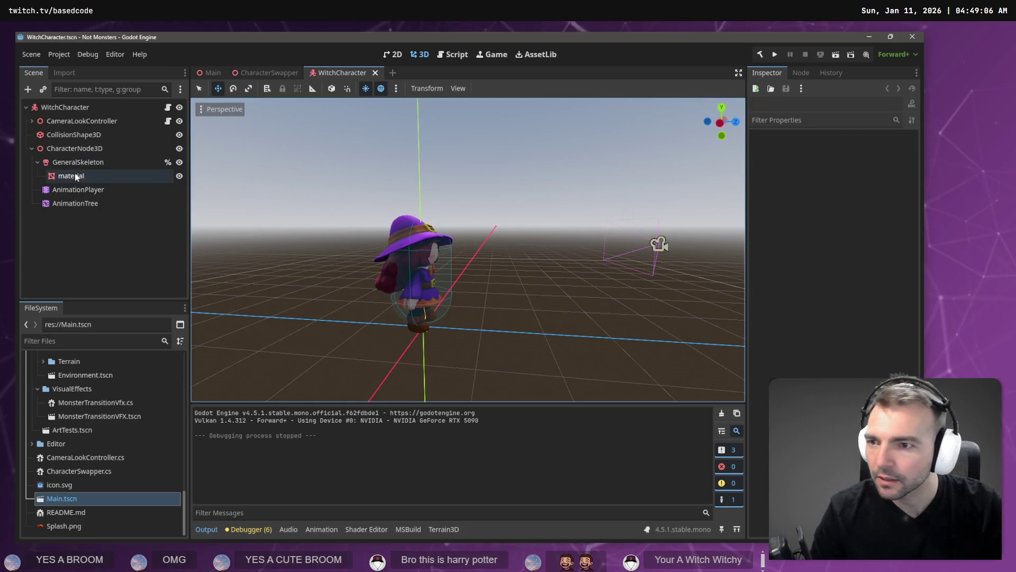
pyautogui.click(76, 149)
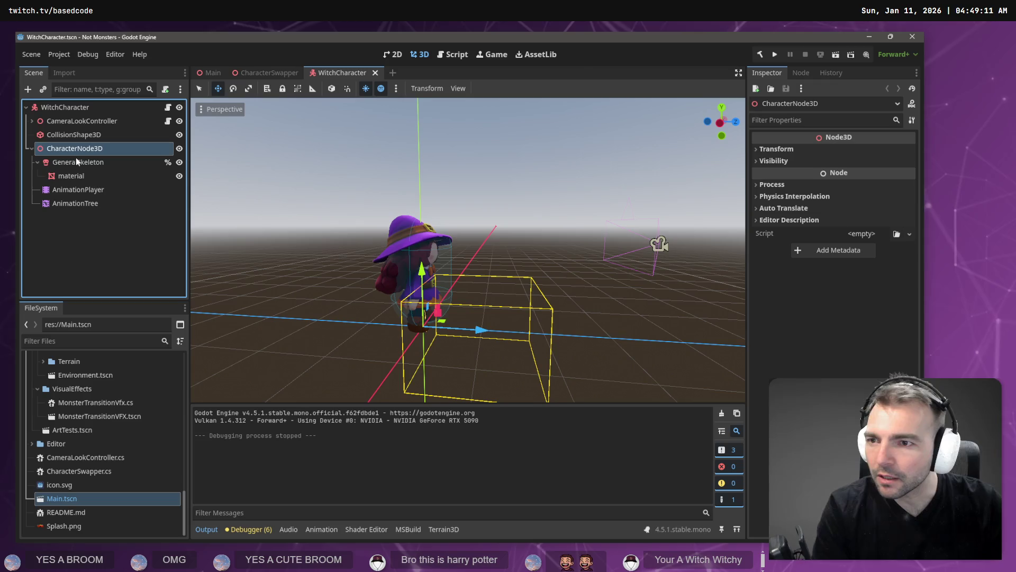
pyautogui.press('F2')
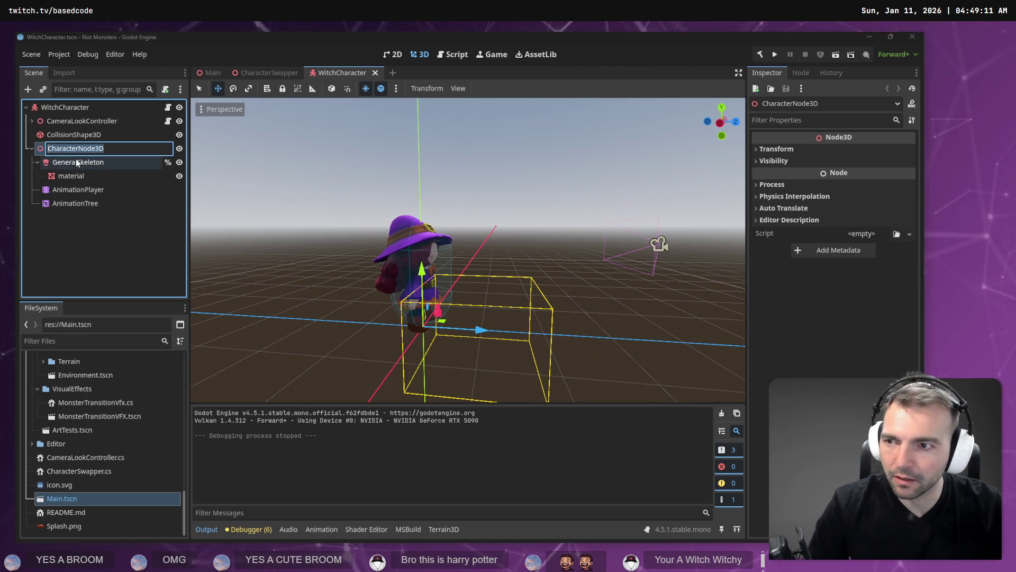
pyautogui.press('Escape')
pyautogui.scroll(3, 96, 405)
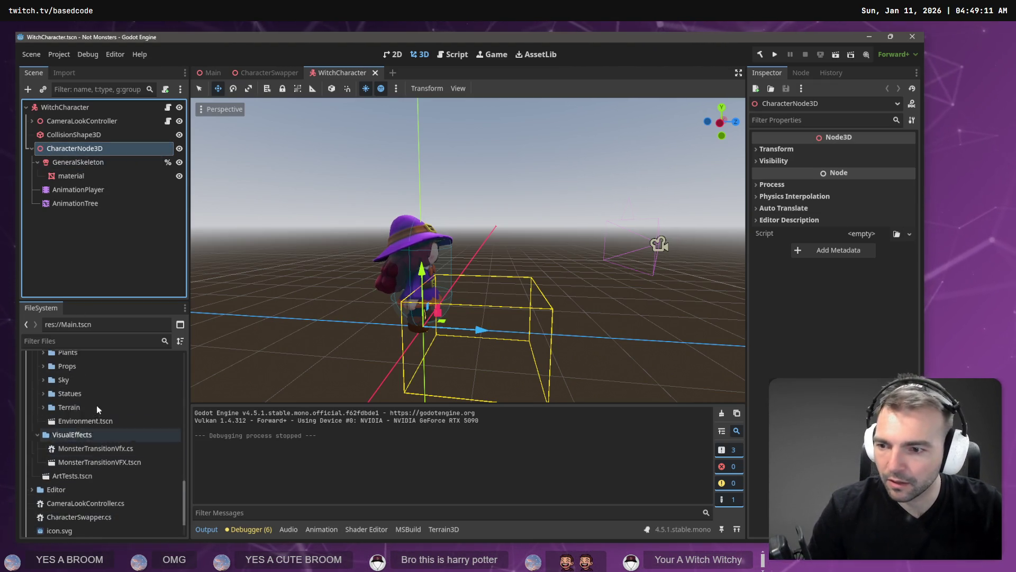
pyautogui.scroll(5, 99, 407)
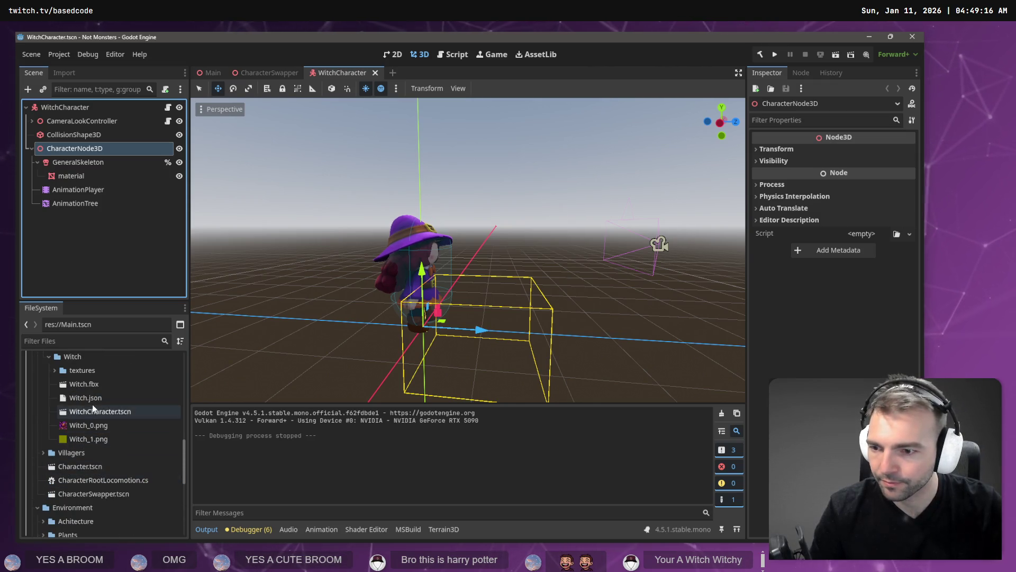
# Review Witch.fbx's advanced import settings, checking the Skeleton3D entry, then return to CharacterSwapper
pyautogui.click(84, 383)
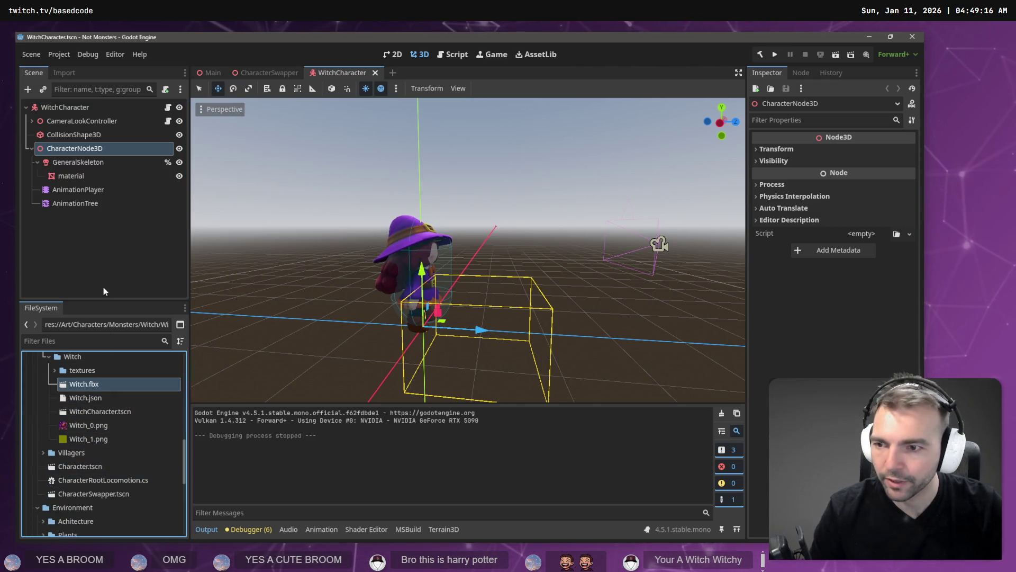
pyautogui.click(60, 75)
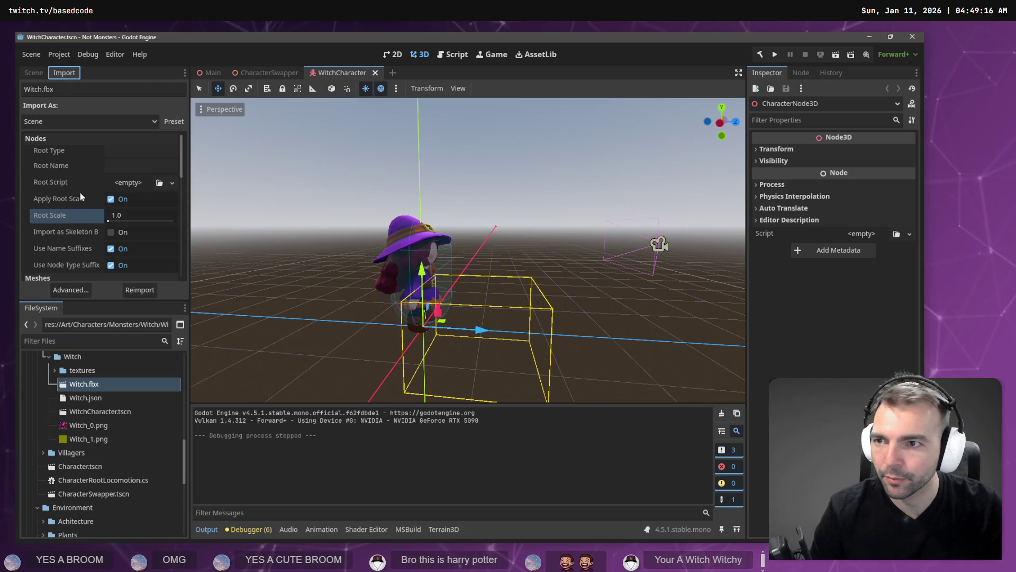
pyautogui.click(87, 290)
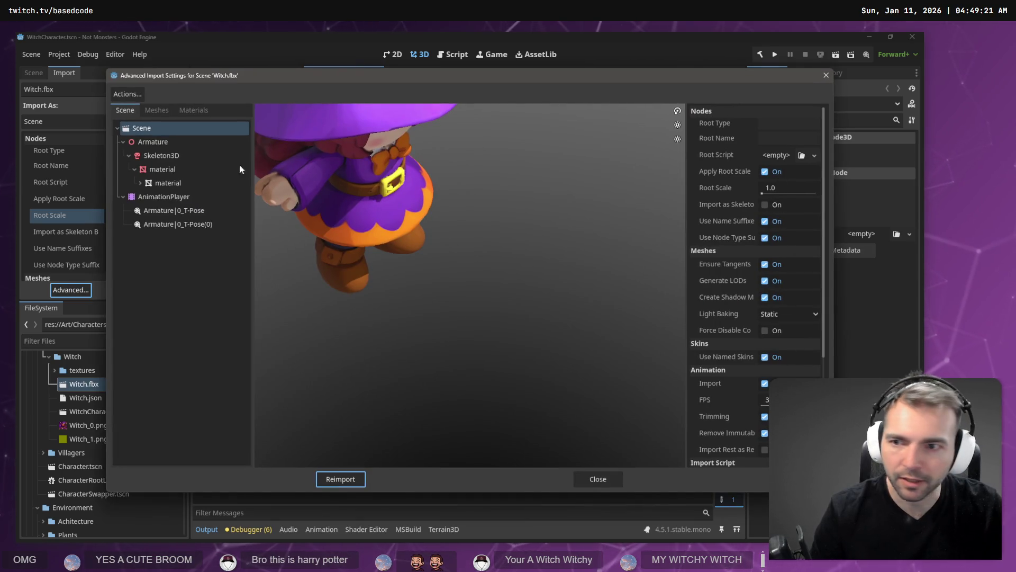
pyautogui.click(161, 155)
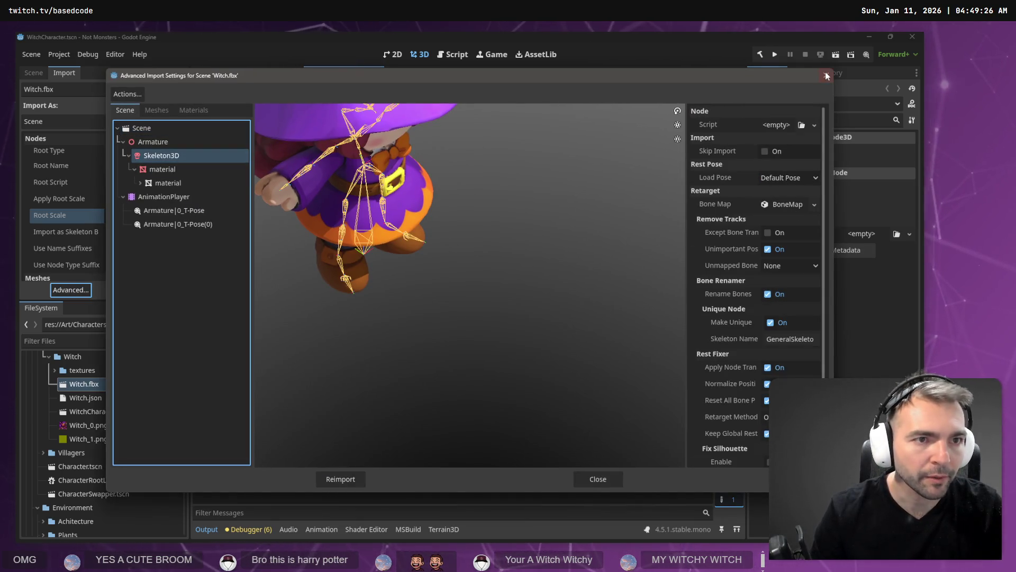
pyautogui.press('Escape')
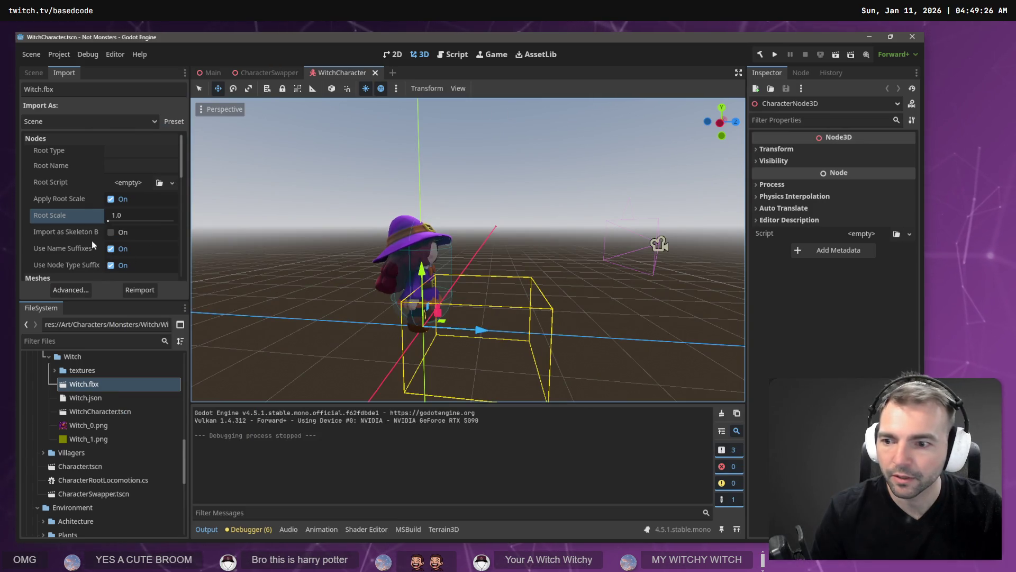
pyautogui.click(275, 73)
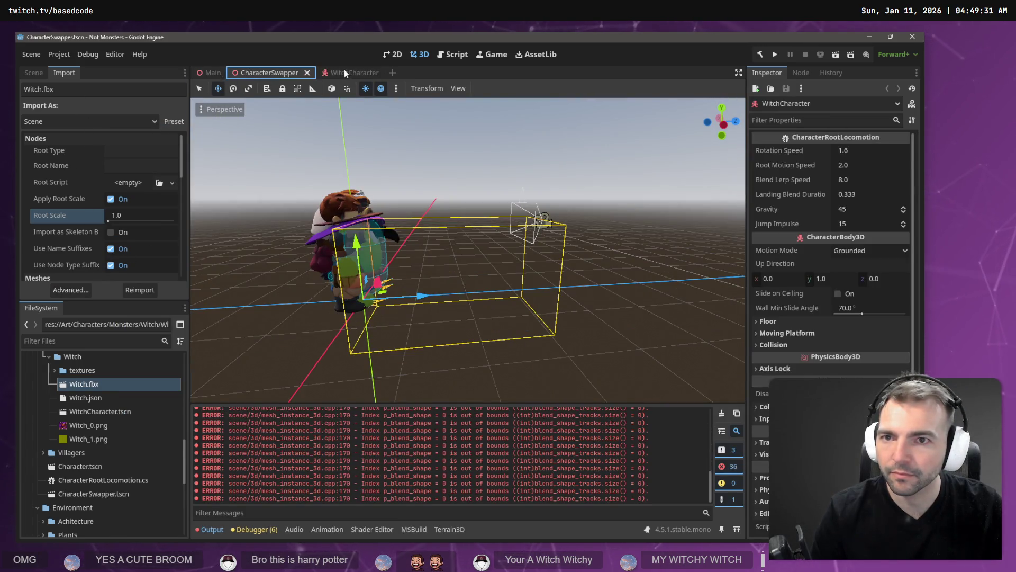
# Close the CharacterSwapper scene, clear the Output log and show the WitchCharacter tree
pyautogui.click(307, 72)
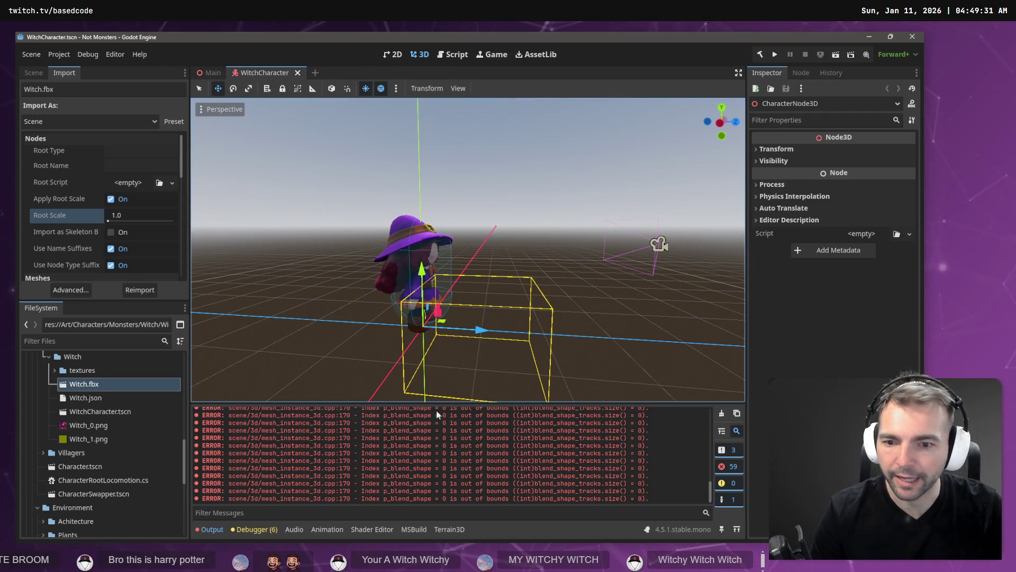
pyautogui.click(722, 414)
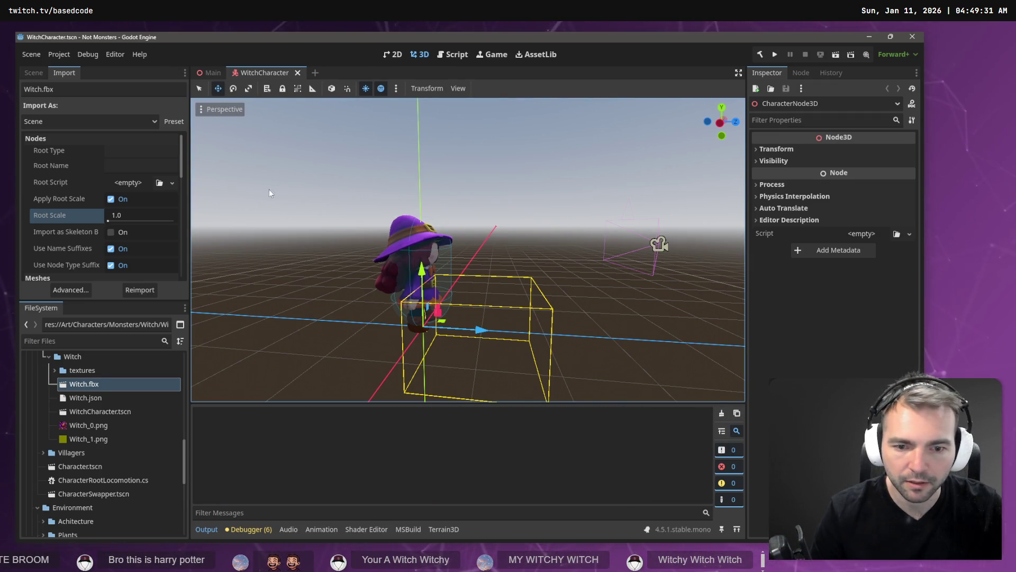
pyautogui.click(33, 74)
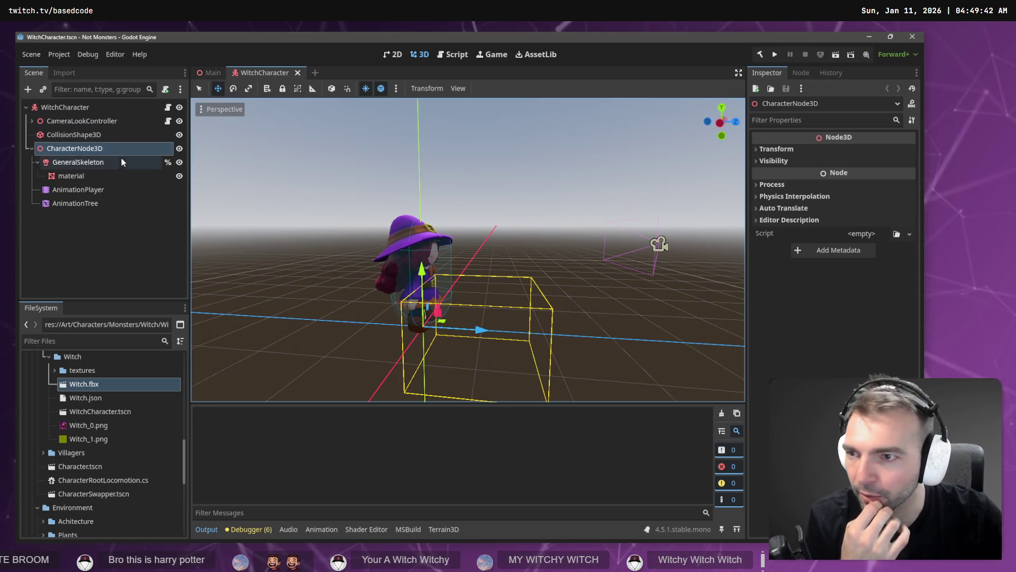
# Delete the old CharacterNode3D model and its children from WitchCharacter
pyautogui.click(108, 150)
pyautogui.press('Delete')
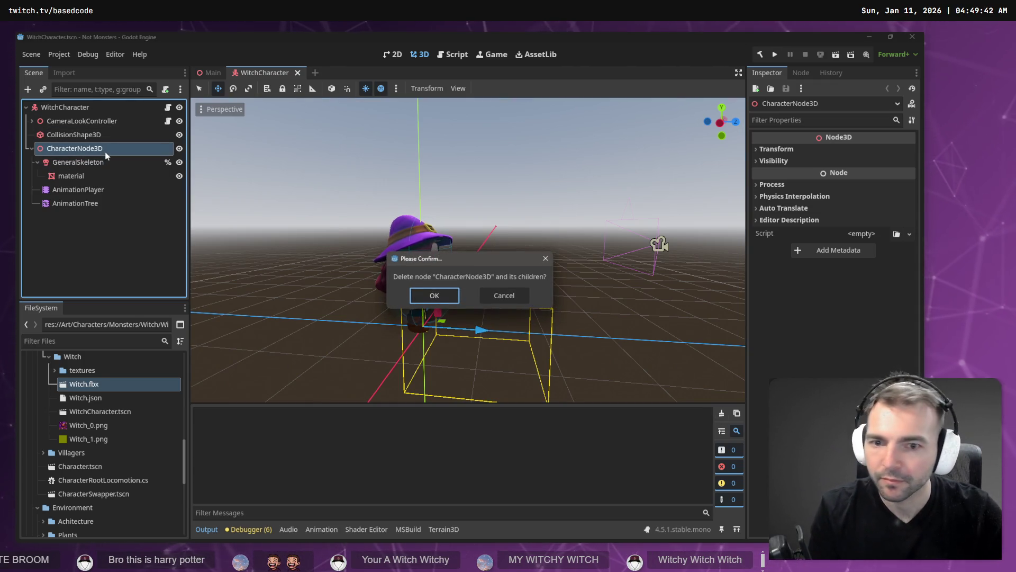
pyautogui.press('Return')
pyautogui.moveTo(85, 384)
pyautogui.mouseDown()
pyautogui.moveTo(79, 100)
pyautogui.moveTo(77, 108)
pyautogui.mouseUp()
pyautogui.hotkey('ctrl', 'z')
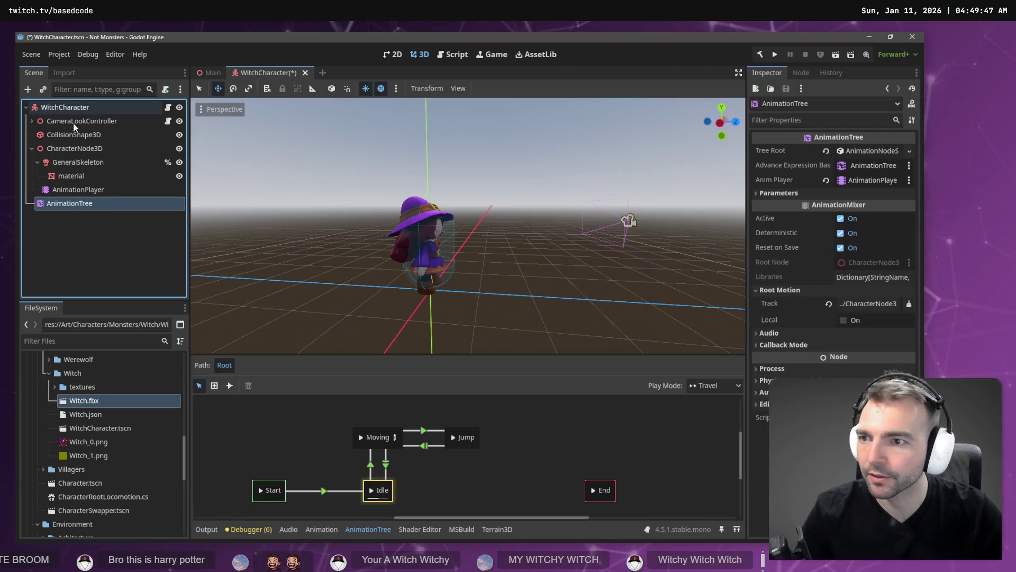
pyautogui.click(74, 148)
pyautogui.press('Delete')
pyautogui.press('Return')
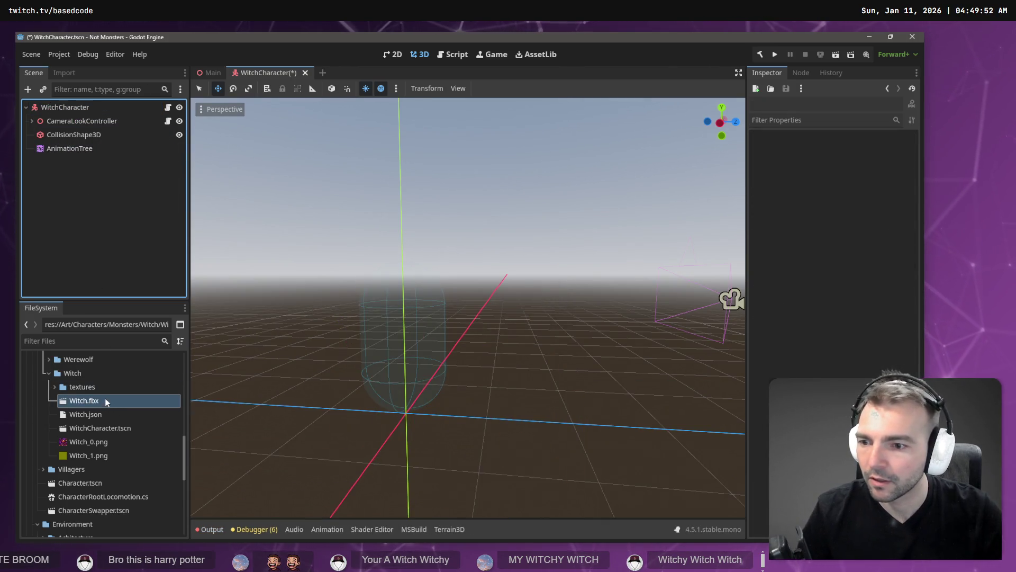
# Instance Witch.fbx with editable children and move AnimationTree under the Witch node
pyautogui.moveTo(113, 408)
pyautogui.mouseDown()
pyautogui.moveTo(61, 102)
pyautogui.moveTo(68, 111)
pyautogui.mouseUp()
pyautogui.rightClick(68, 167)
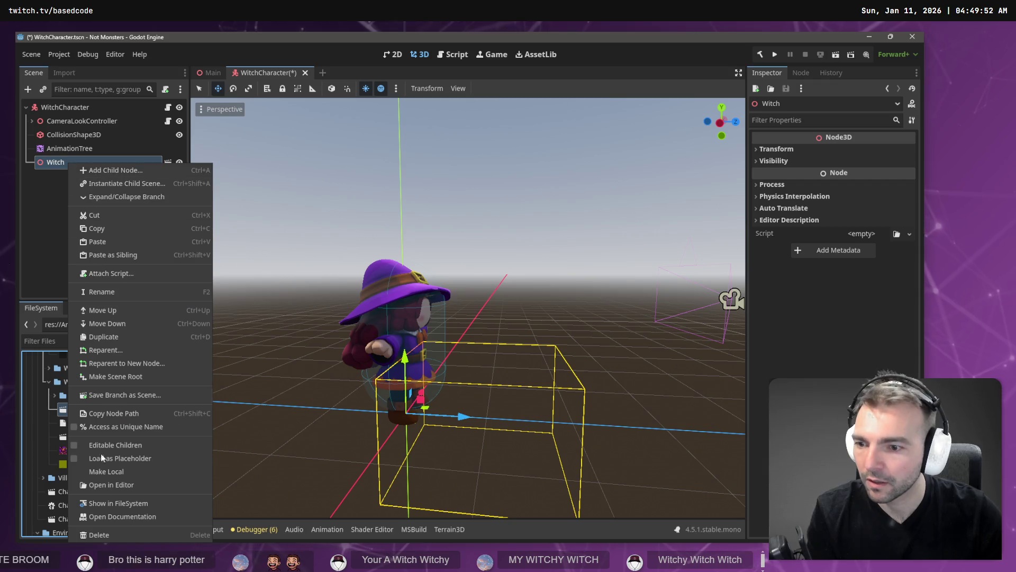
pyautogui.click(89, 471)
pyautogui.moveTo(90, 148)
pyautogui.mouseDown()
pyautogui.moveTo(82, 216)
pyautogui.moveTo(516, 241)
pyautogui.moveTo(767, 212)
pyautogui.moveTo(853, 188)
pyautogui.mouseUp()
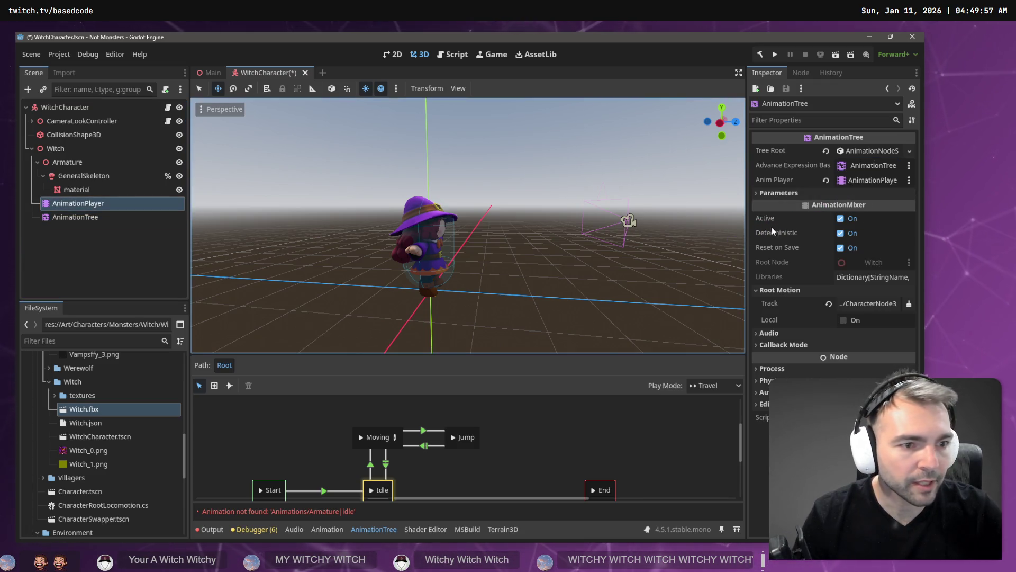
# Delete the Armature node from the Witch instance
pyautogui.click(74, 177)
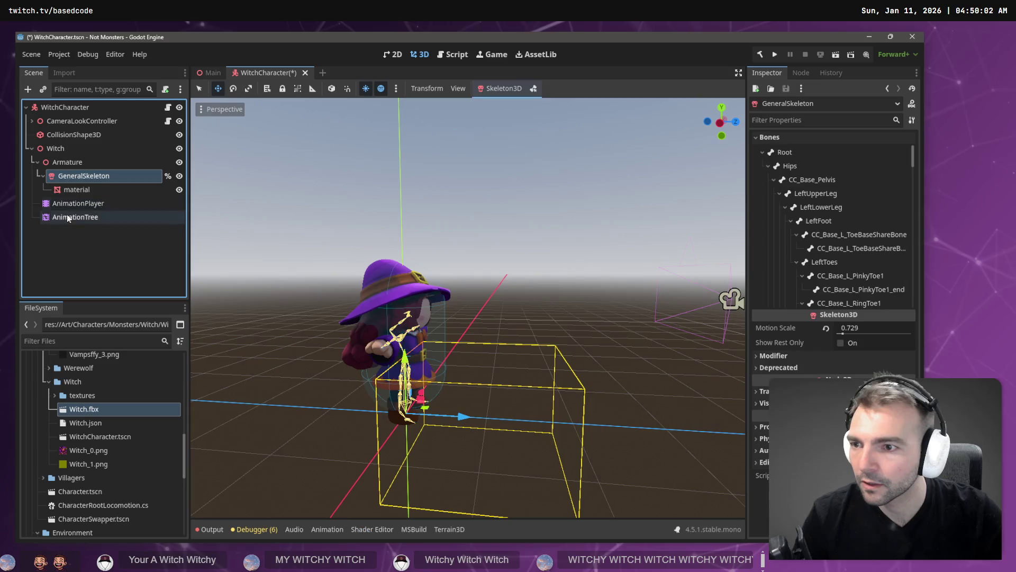
pyautogui.keyDown('shift'); pyautogui.click(67, 214); pyautogui.keyUp('shift')
pyautogui.click(65, 163)
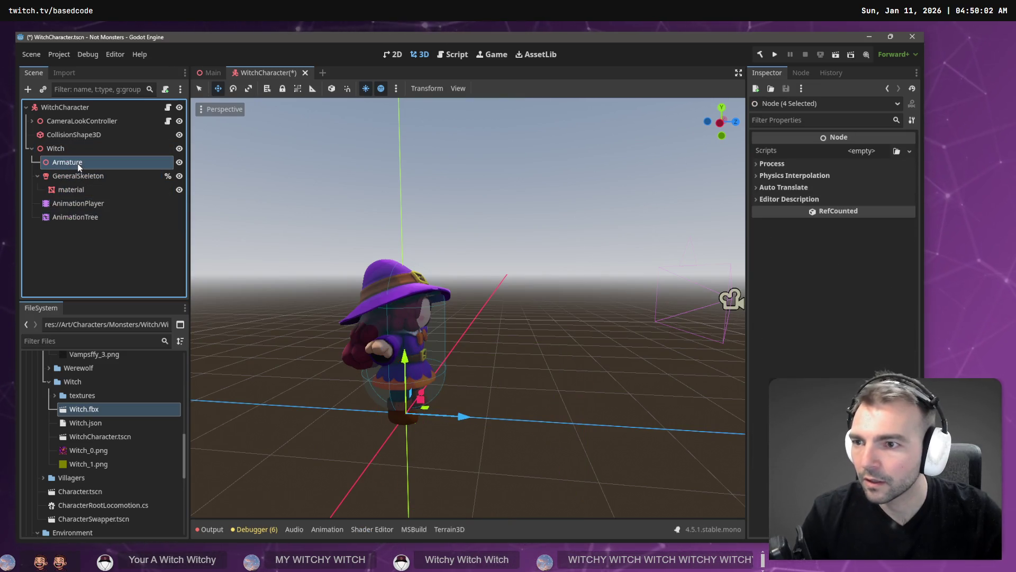
pyautogui.press('Delete')
pyautogui.press('Return')
# Assign AnimationPlayer to the AnimationTree, set root motion to GeneralSkeleton, and run the game
pyautogui.click(80, 164)
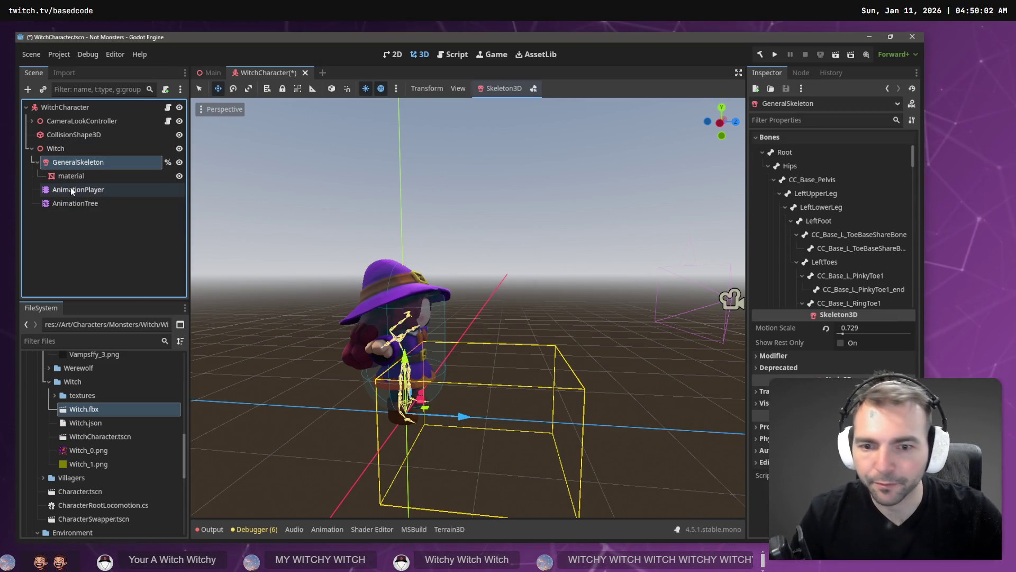
pyautogui.click(72, 189)
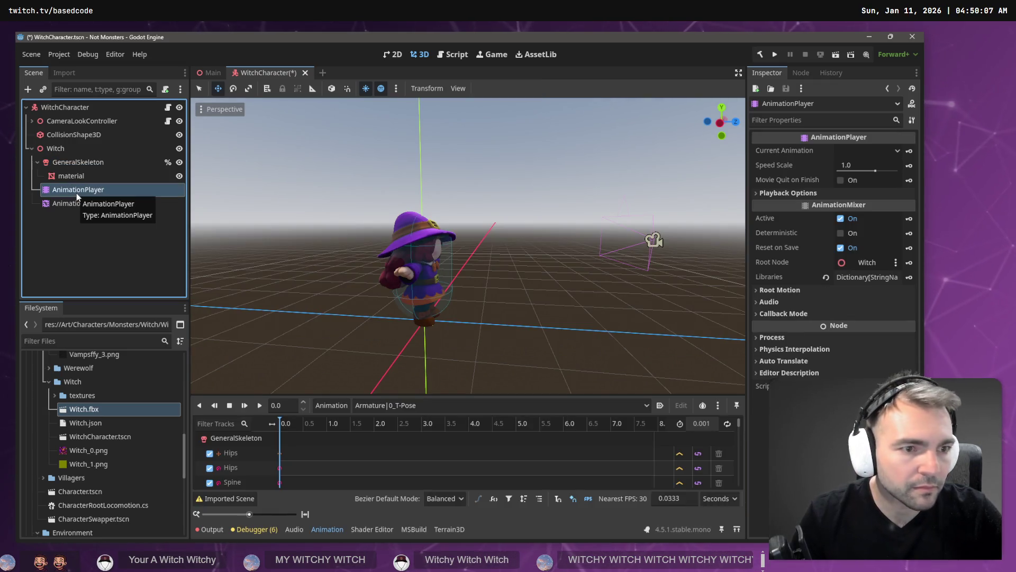
pyautogui.click(75, 203)
pyautogui.click(80, 192)
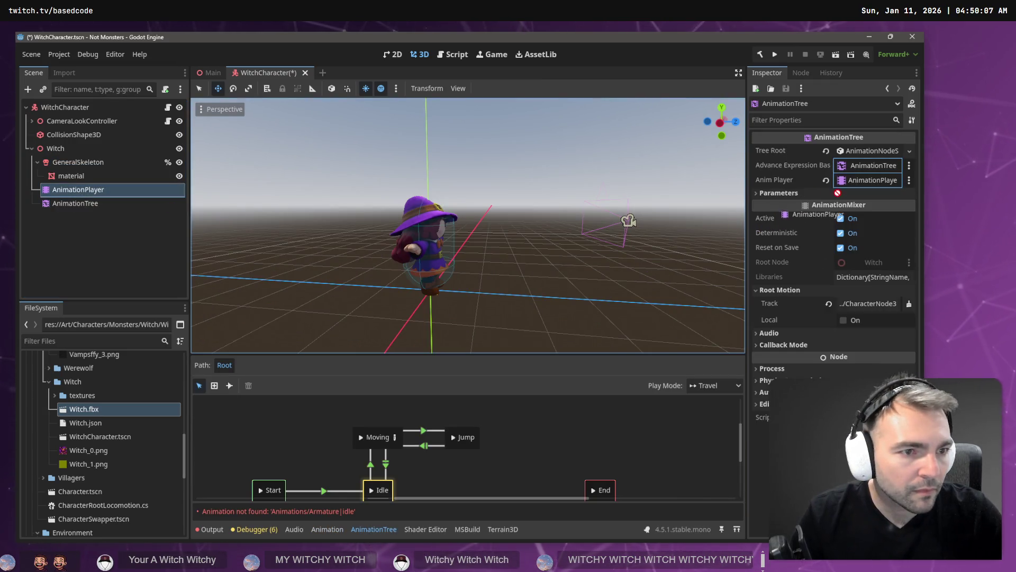
pyautogui.moveTo(96, 203)
pyautogui.mouseDown()
pyautogui.moveTo(873, 169)
pyautogui.moveTo(106, 177)
pyautogui.moveTo(247, 227)
pyautogui.mouseUp()
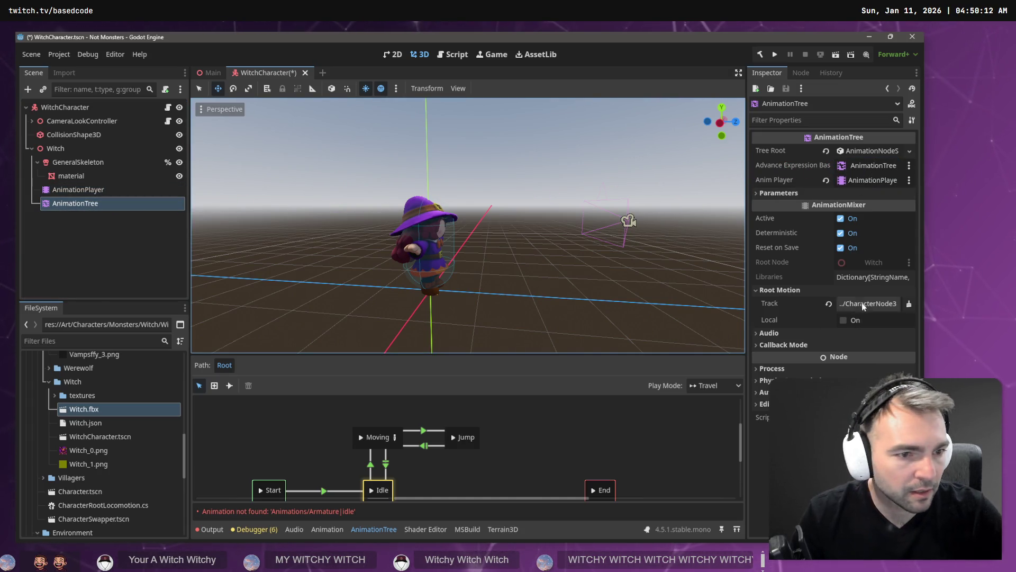
pyautogui.click(862, 303)
pyautogui.doubleClick(401, 199)
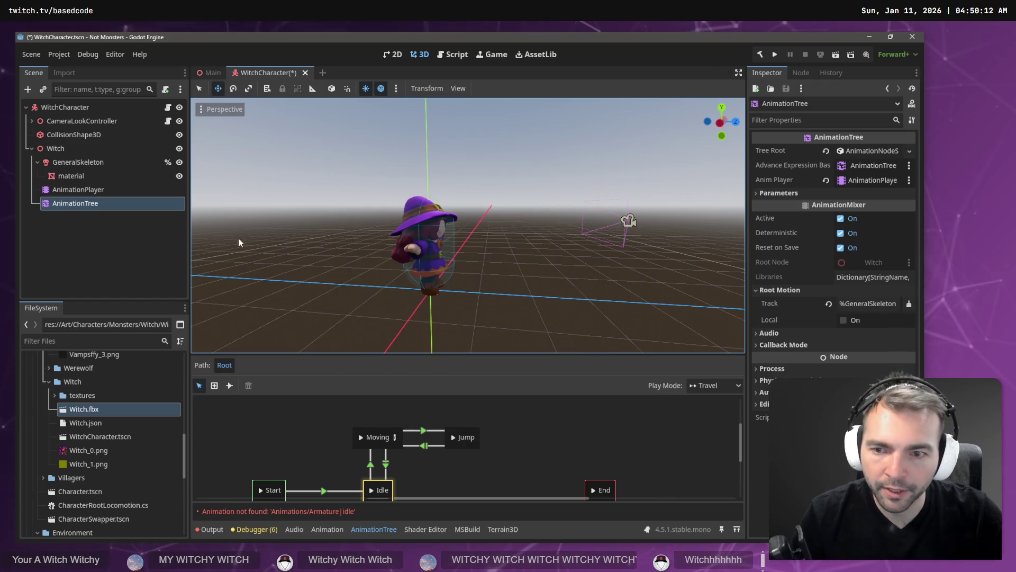
pyautogui.click(69, 151)
pyautogui.press('F5')
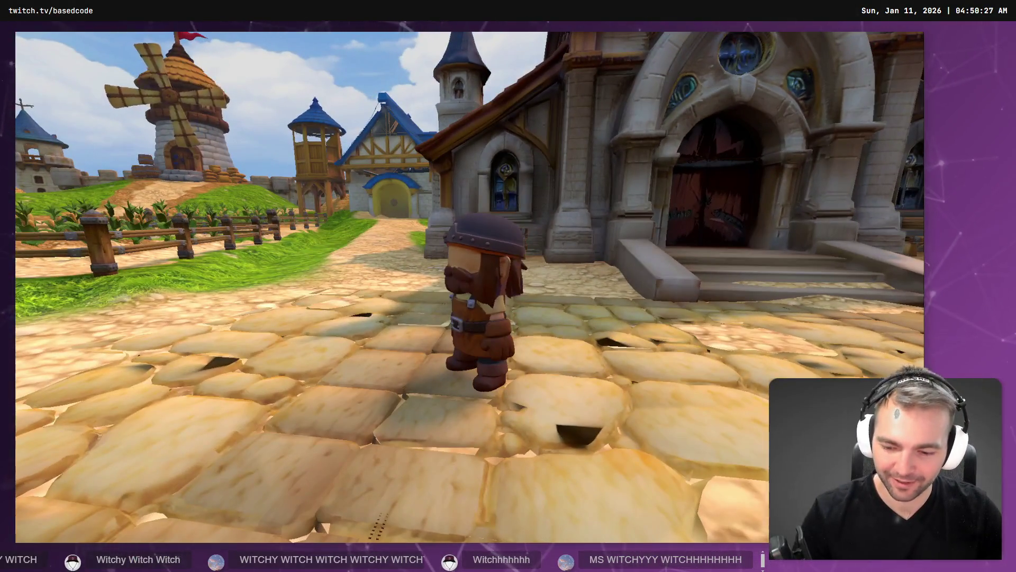
# Close the game, run the WitchCharacter scene on its own, then stop it
pyautogui.press('F5')
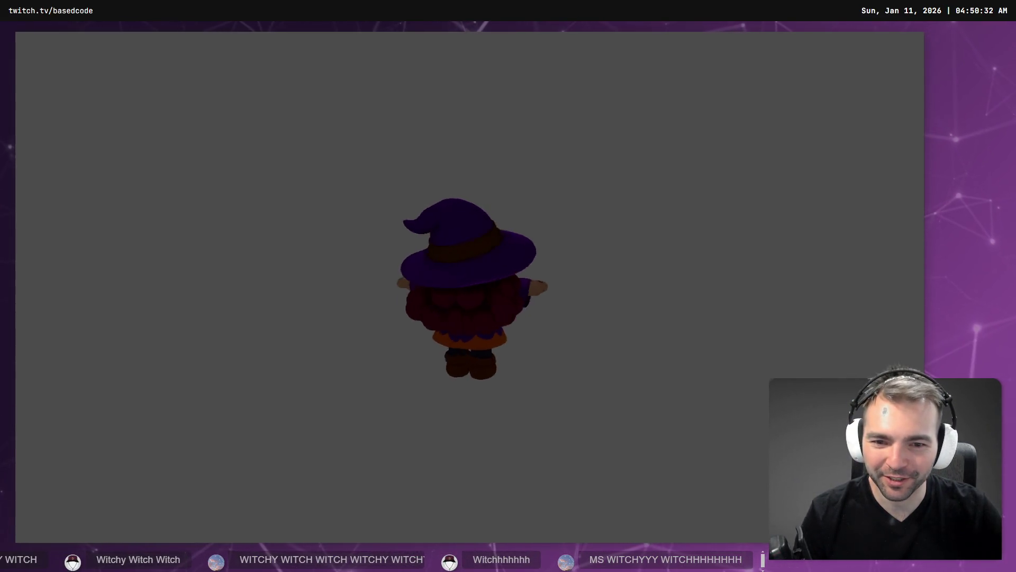
pyautogui.press('F8')
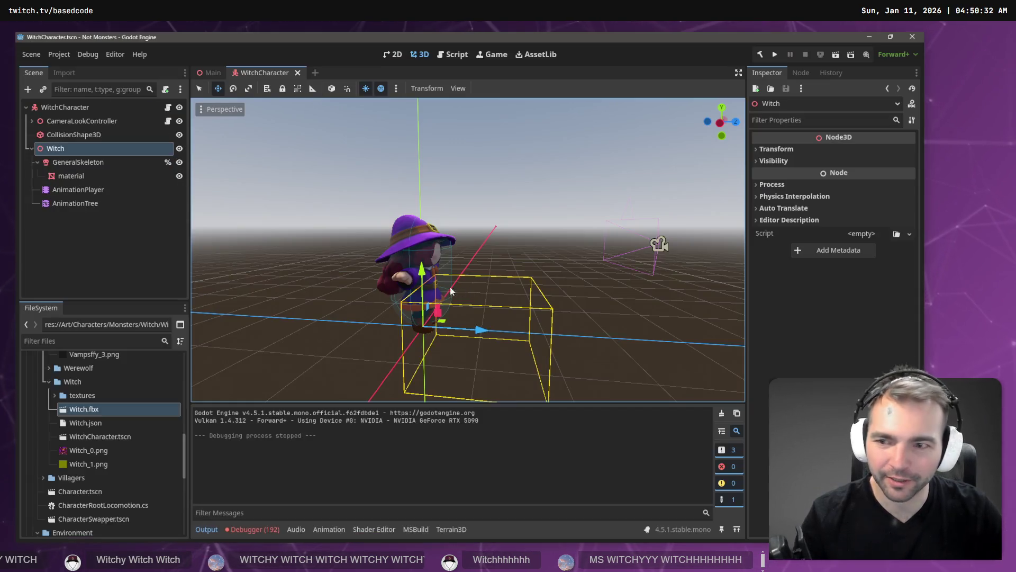
# Move CameraLookController and CollisionShape3D below the Witch node
pyautogui.click(77, 162)
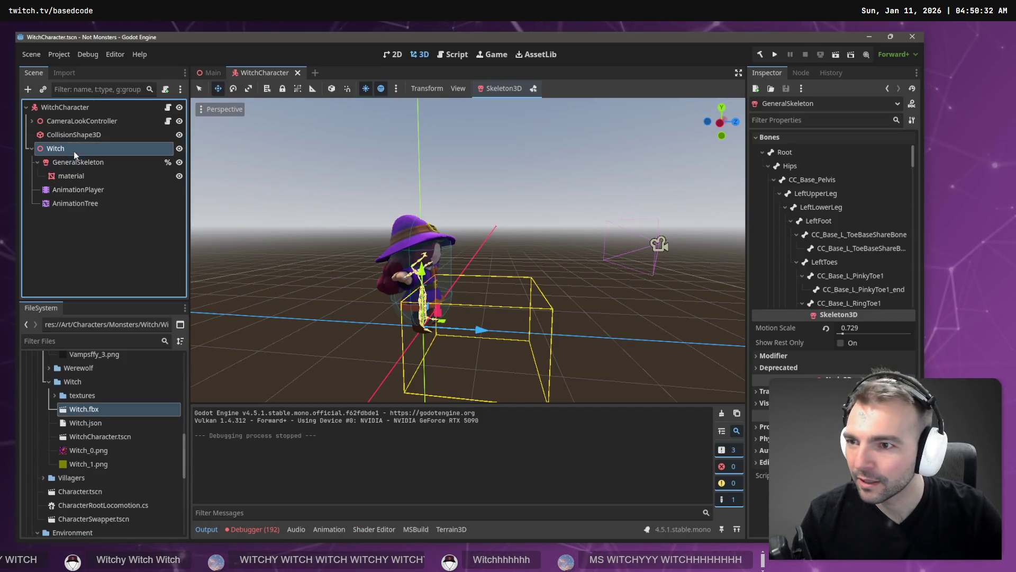
pyautogui.click(82, 120)
pyautogui.keyDown('shift'); pyautogui.click(82, 133); pyautogui.keyUp('shift')
pyautogui.moveTo(93, 106); pyautogui.dragTo(94, 106)
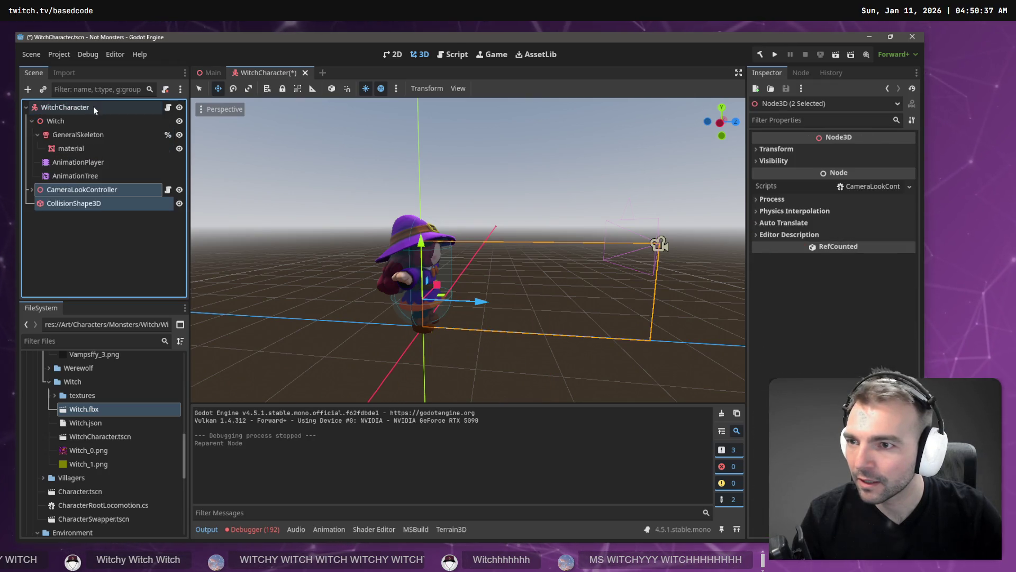
# Reassign AnimationPlayer to the AnimationTree, review its Root Motion Track, then save and run
pyautogui.click(84, 121)
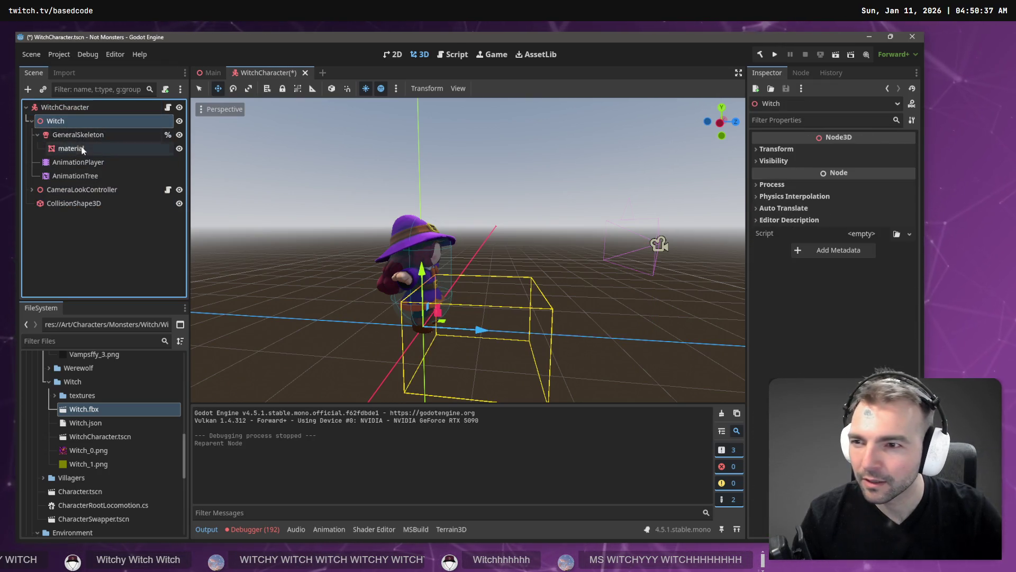
pyautogui.click(87, 137)
pyautogui.click(84, 150)
pyautogui.click(90, 175)
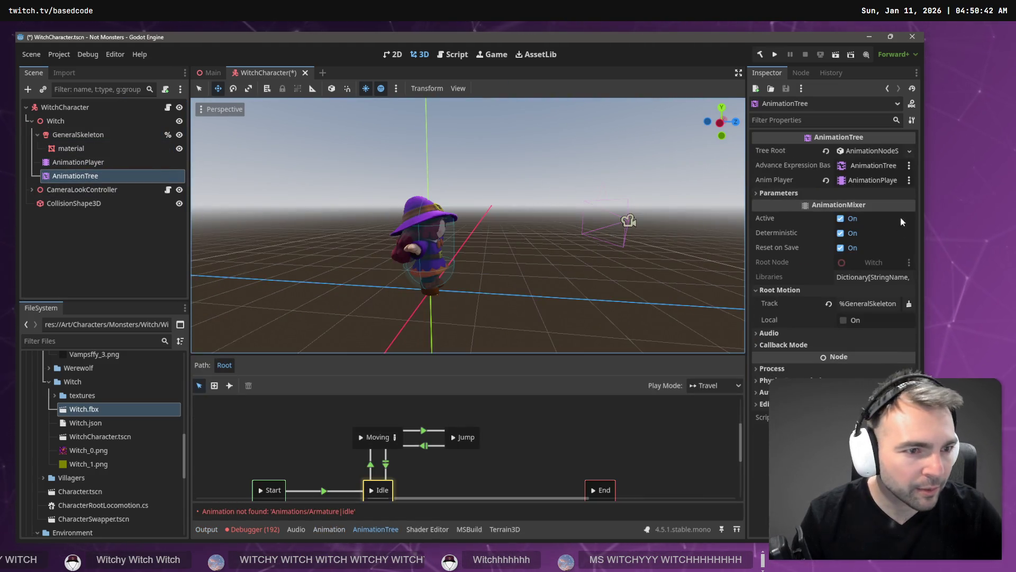
pyautogui.moveTo(143, 162); pyautogui.dragTo(602, 196)
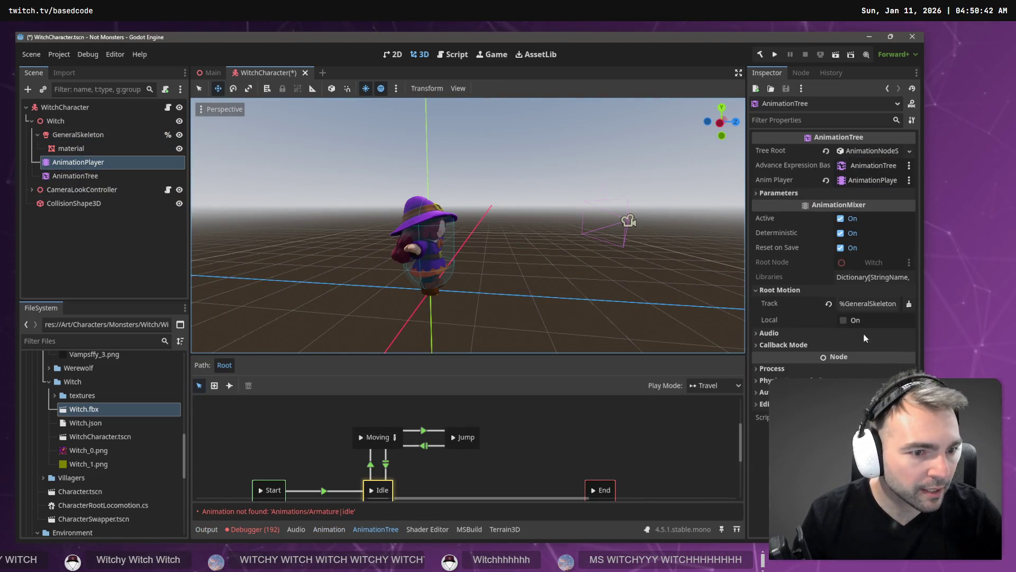
pyautogui.click(84, 177)
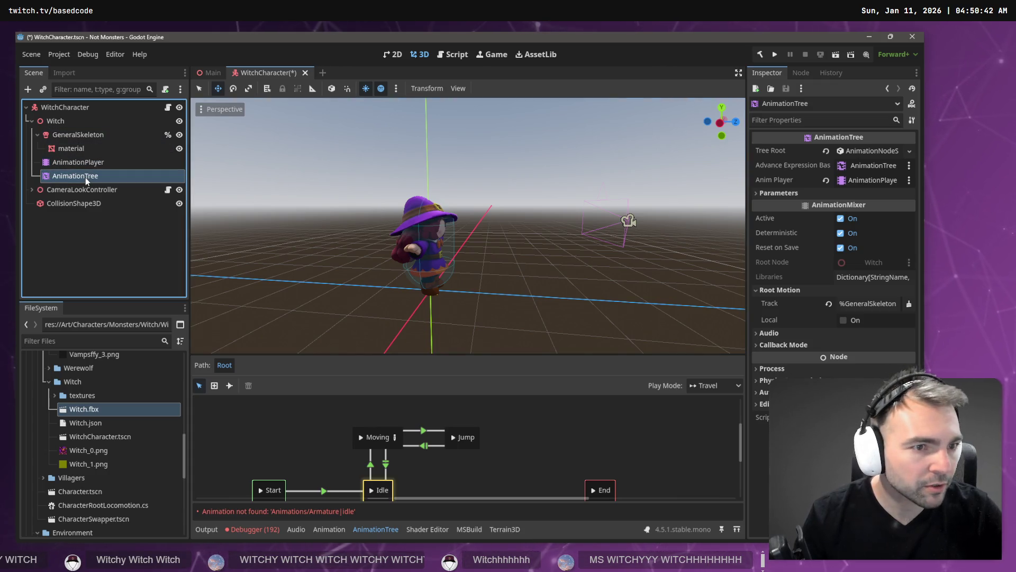
pyautogui.click(847, 304)
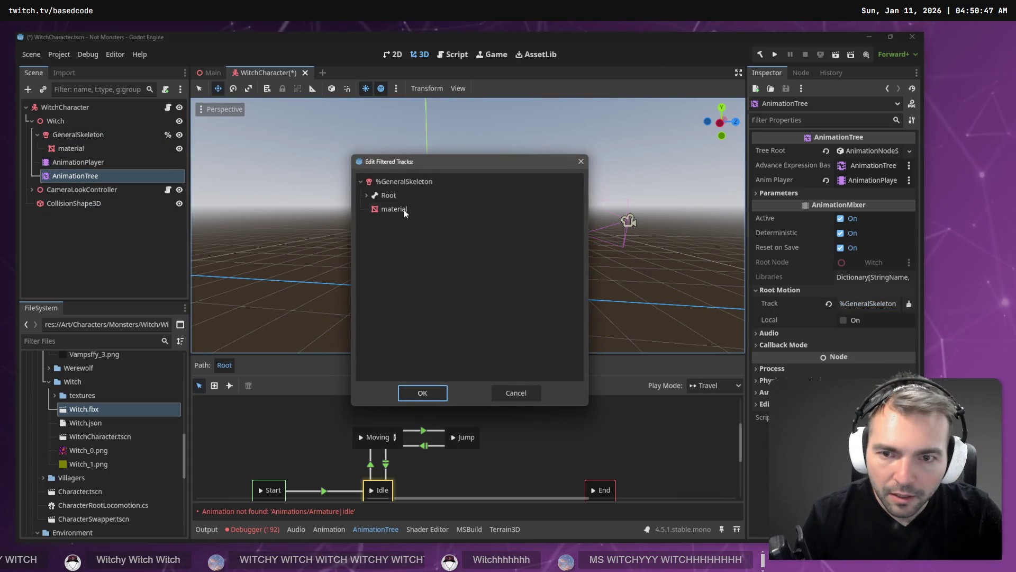
pyautogui.press('Escape')
pyautogui.press('F5')
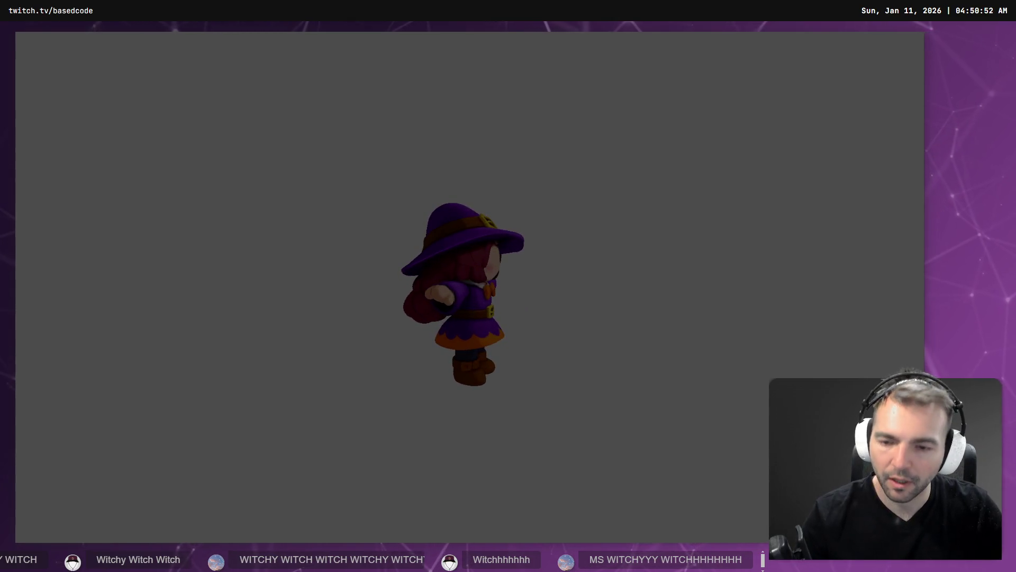
# Rename the Witch node to CharacterNode3D, then run and close the scene
pyautogui.hotkey('alt', 'F4')
pyautogui.click(65, 121)
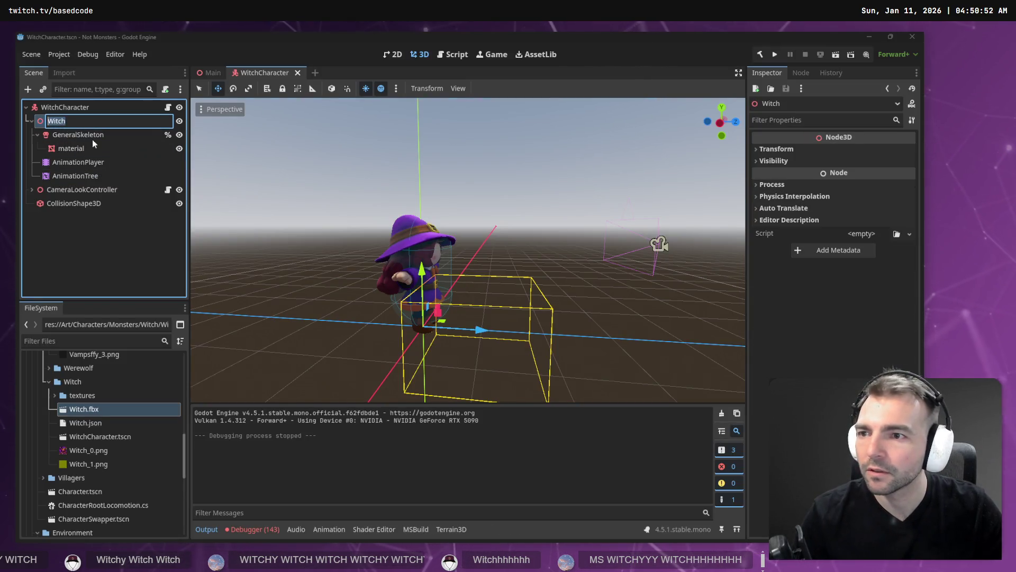
pyautogui.press('F2')
pyautogui.write('CharacterNode3D')
pyautogui.press('Return')
pyautogui.press('F6')
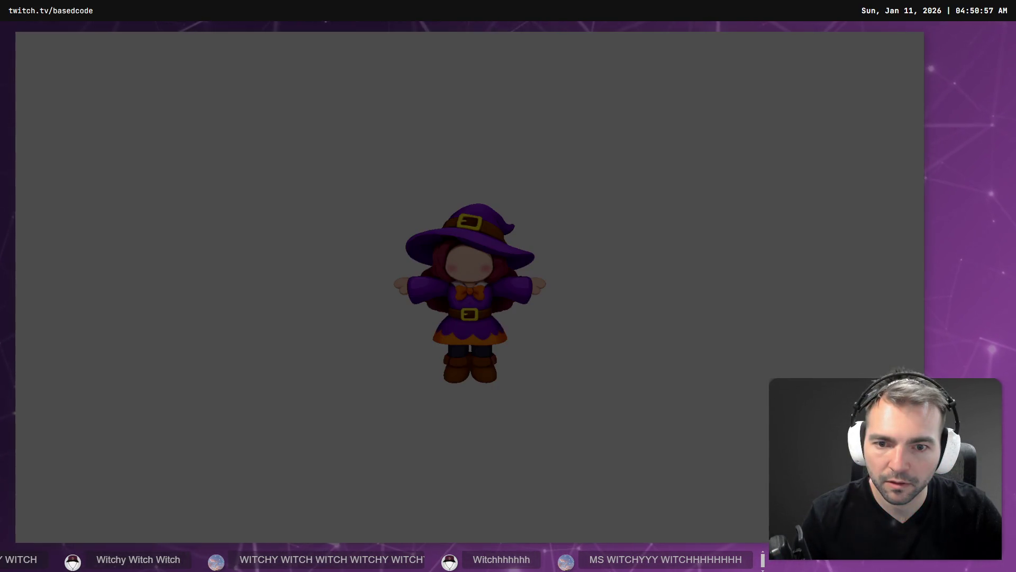
pyautogui.hotkey('alt', 'F4')
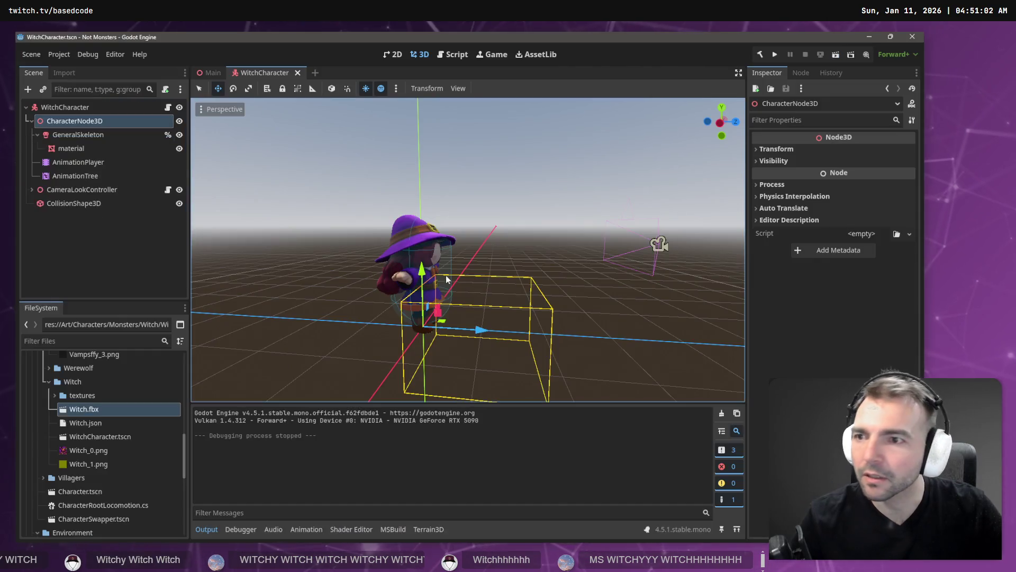
# Set the AnimationTree's root motion track to the GeneralSkeleton Root, then test-run and stop
pyautogui.click(103, 174)
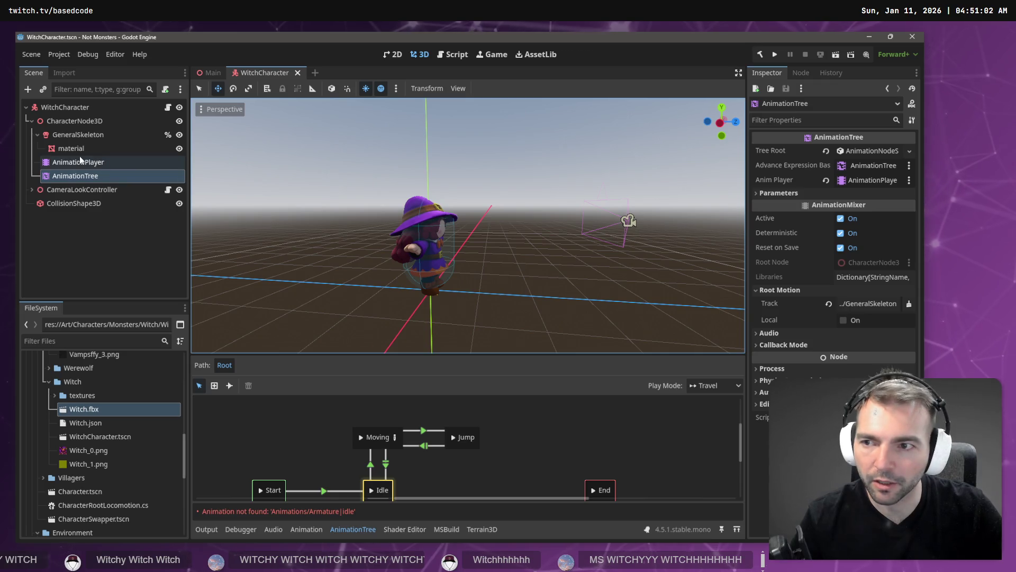
pyautogui.click(876, 300)
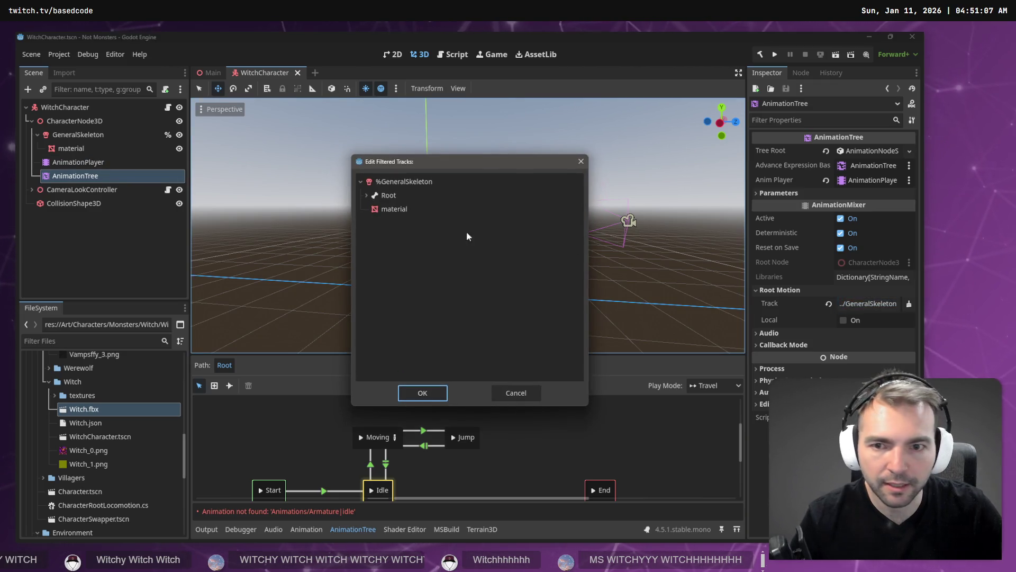
pyautogui.click(399, 196)
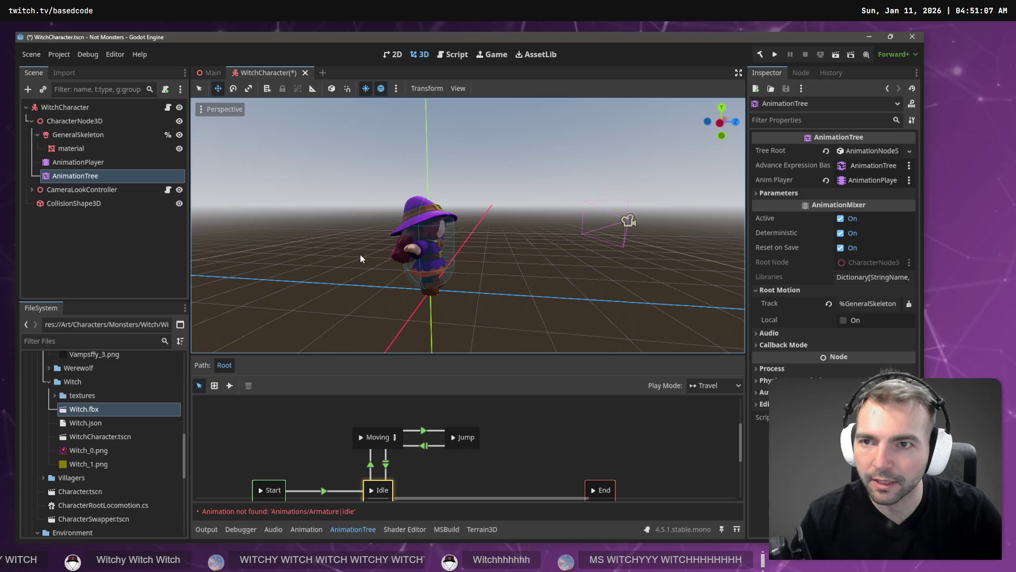
pyautogui.press('F5')
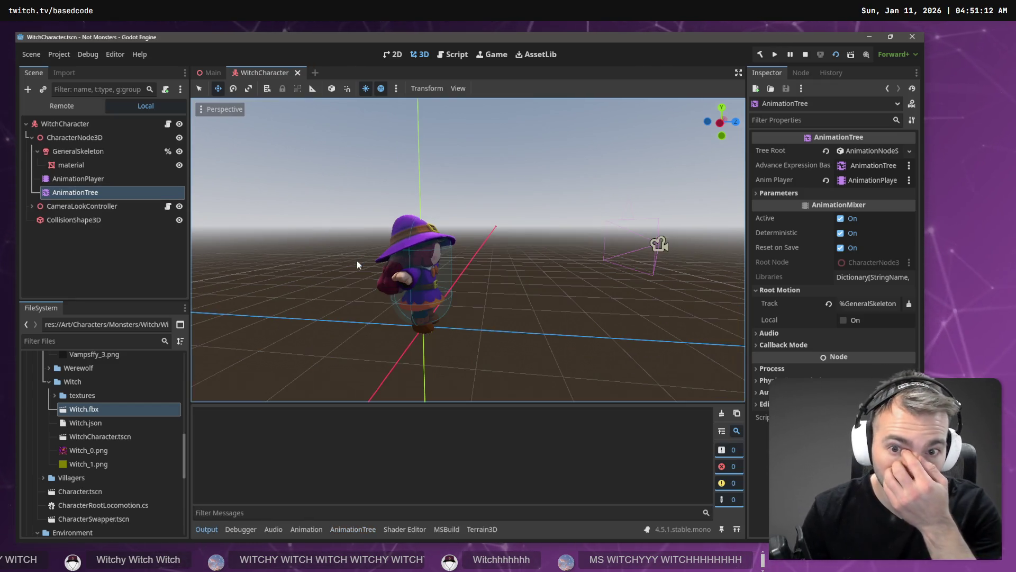
pyautogui.press('F8')
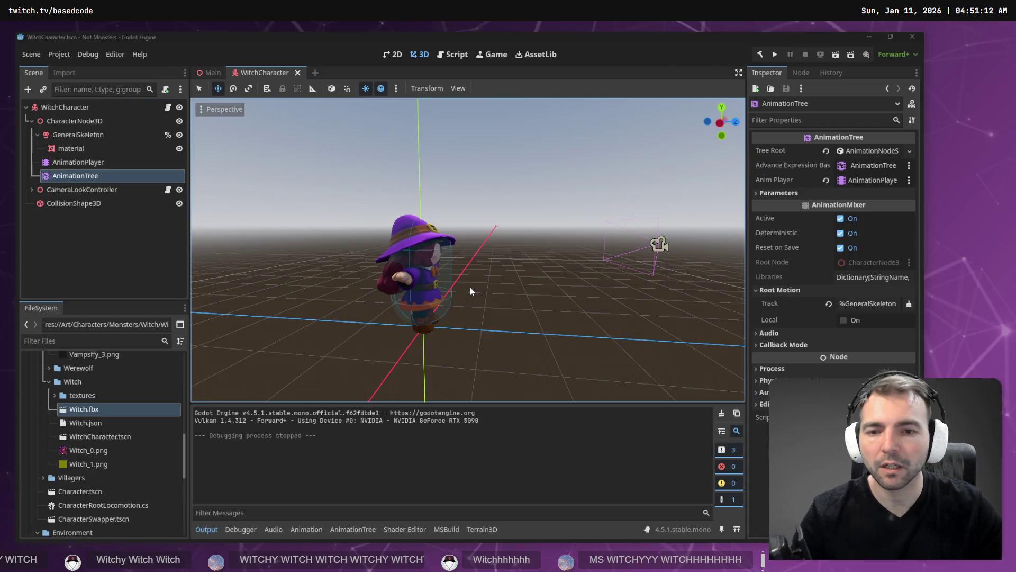
pyautogui.click(65, 194)
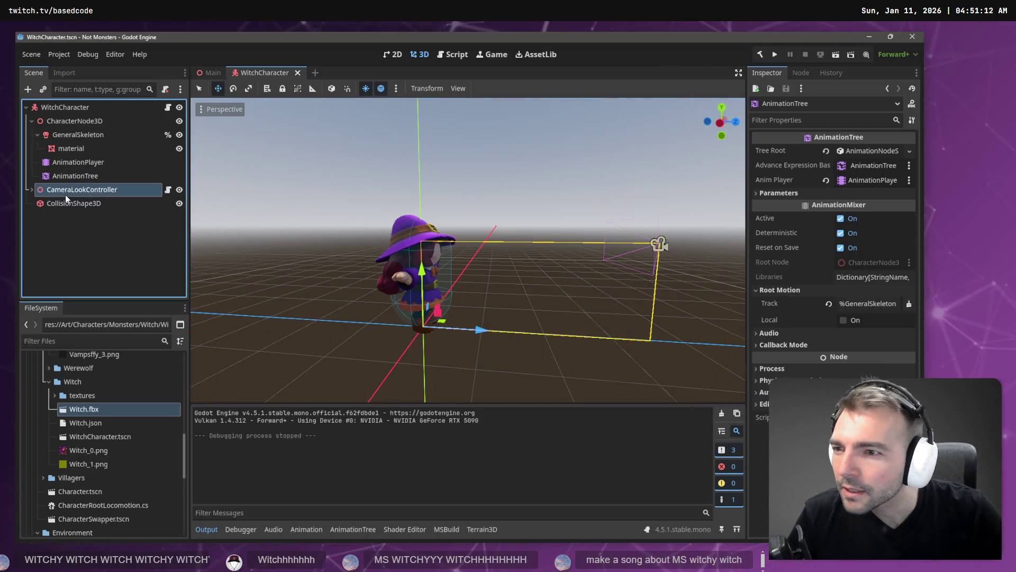
# Rename the model node to CharacterNode3D by pasting the copied name
pyautogui.click(49, 121)
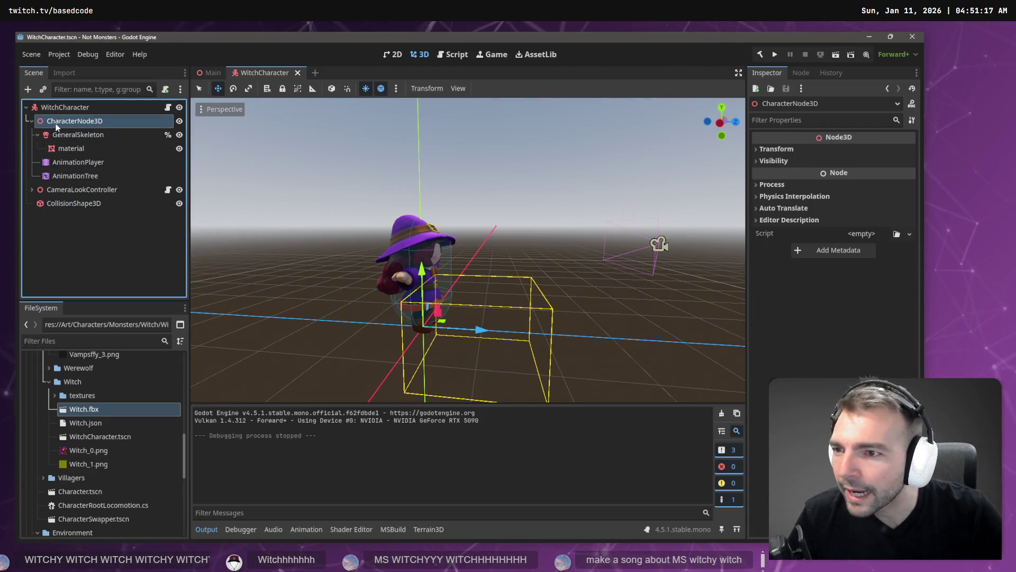
pyautogui.click(97, 122)
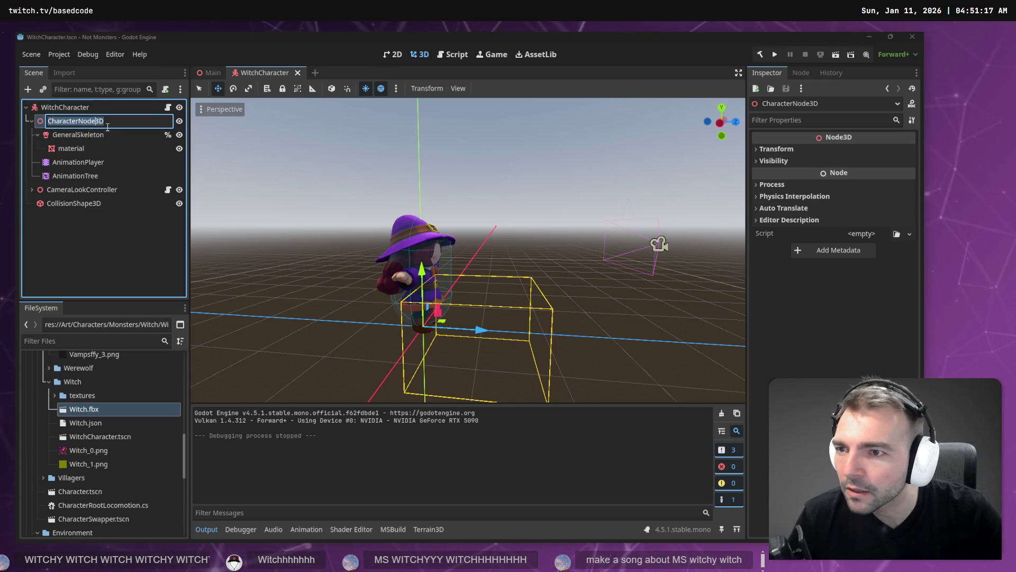
pyautogui.press('super+v')
pyautogui.click(173, 218)
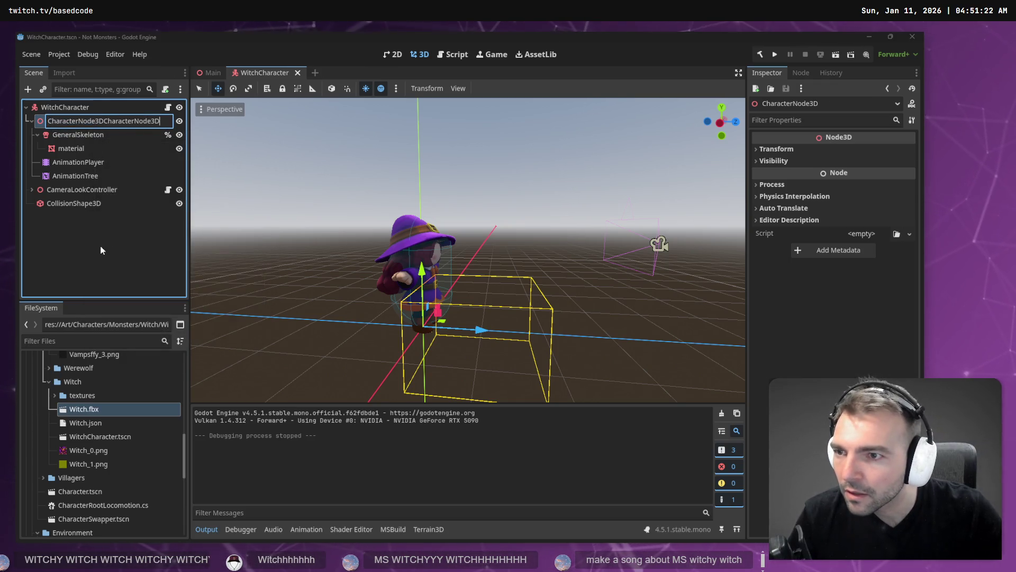
pyautogui.write('CharacterNode3D')
pyautogui.press('Return')
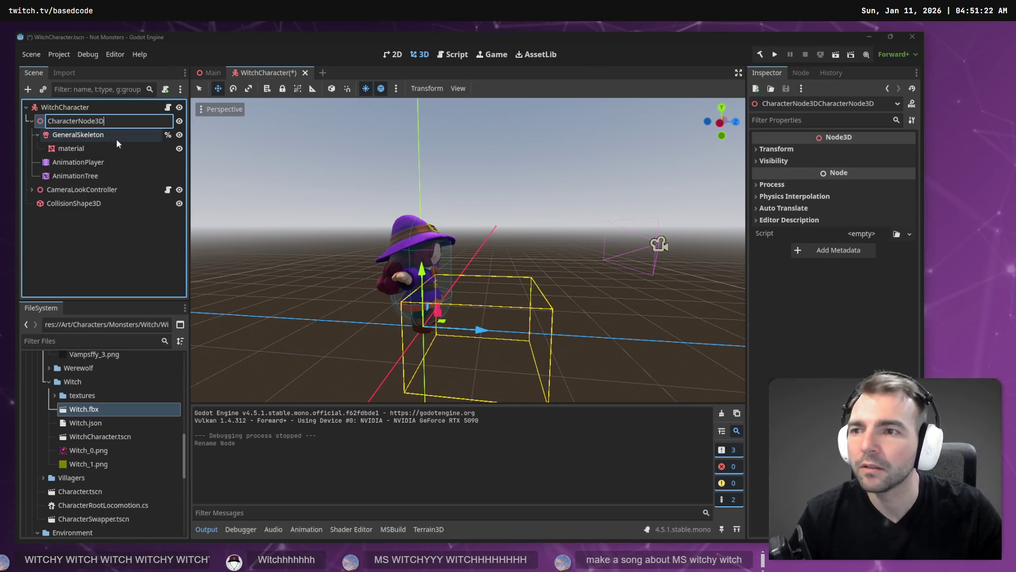
# Link AnimationPlayer to the AnimationTree's Anim Player and recheck the root motion track
pyautogui.click(89, 136)
pyautogui.click(90, 152)
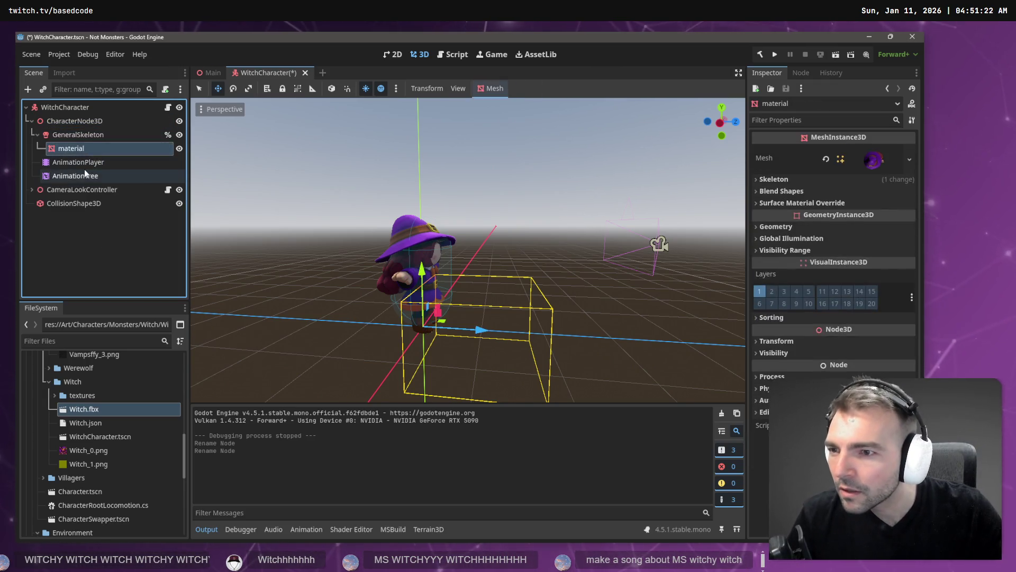
pyautogui.click(84, 170)
pyautogui.click(88, 162)
pyautogui.click(83, 173)
pyautogui.moveTo(88, 164); pyautogui.dragTo(866, 176)
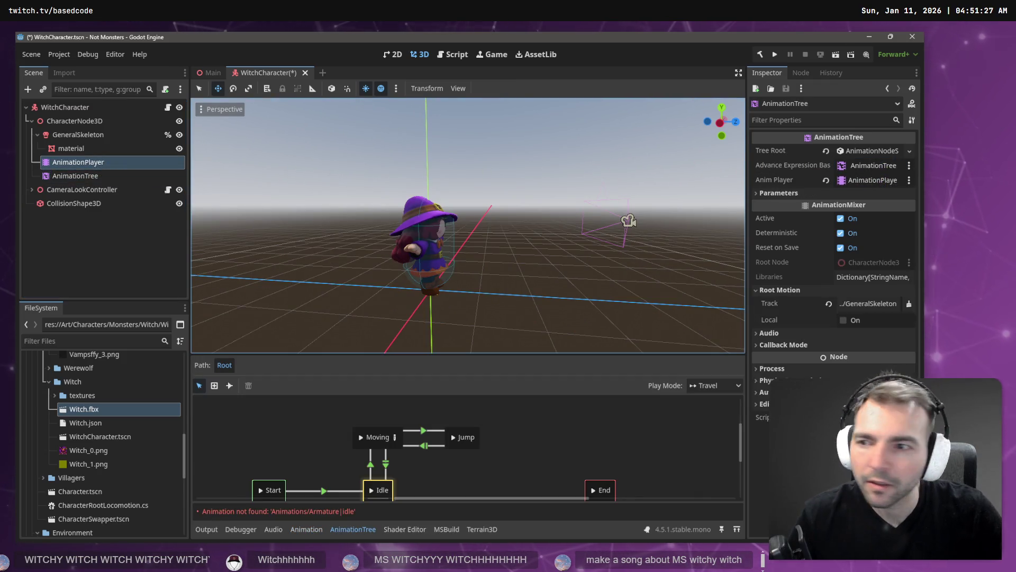
pyautogui.moveTo(83, 176); pyautogui.dragTo(722, 158)
pyautogui.moveTo(858, 168); pyautogui.dragTo(859, 166)
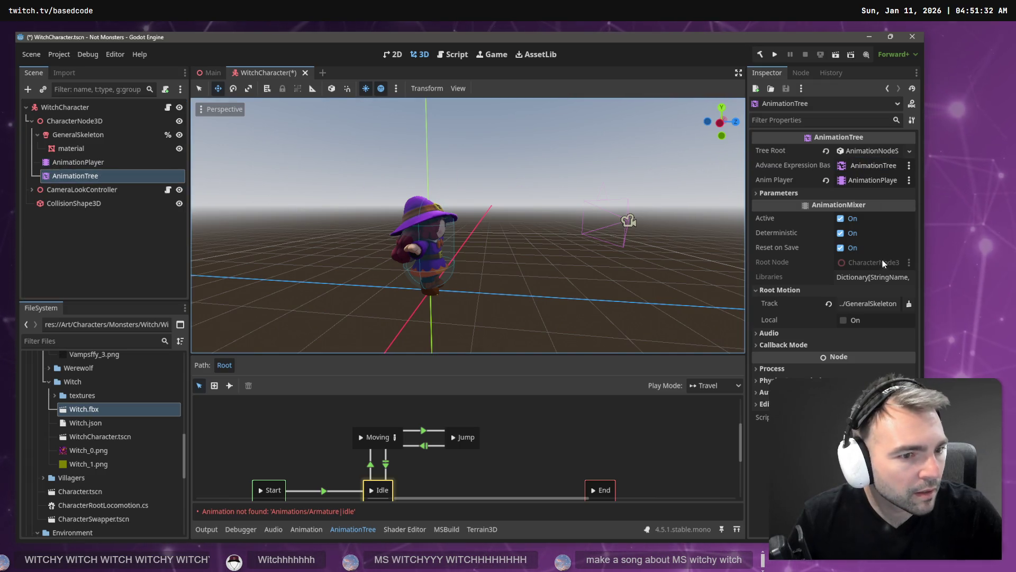
pyautogui.click(868, 303)
pyautogui.press('Escape')
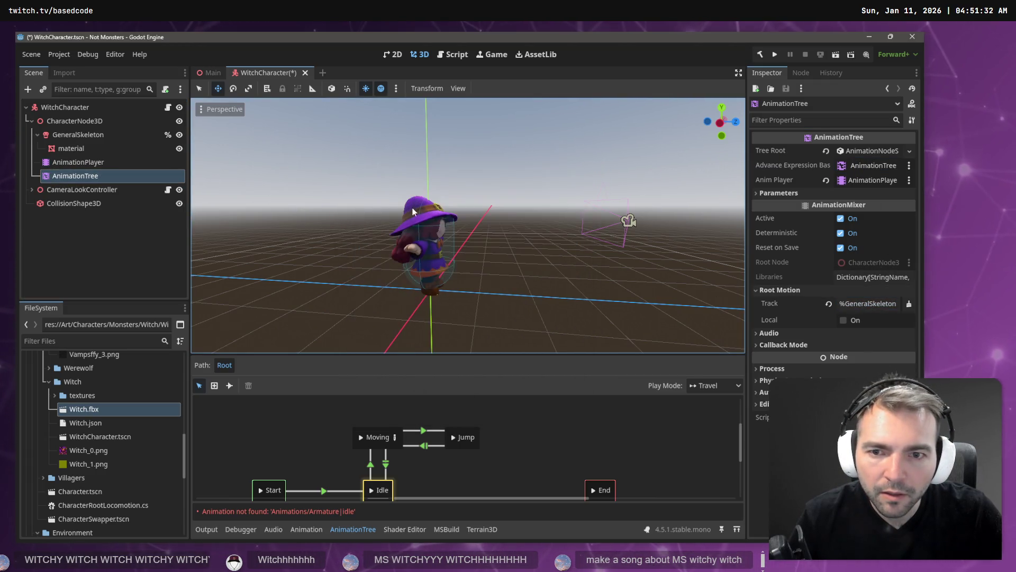
# Save WitchCharacter, launch the game to test the witch, then select AnimationPlayer
pyautogui.press('F5')
pyautogui.click(145, 240)
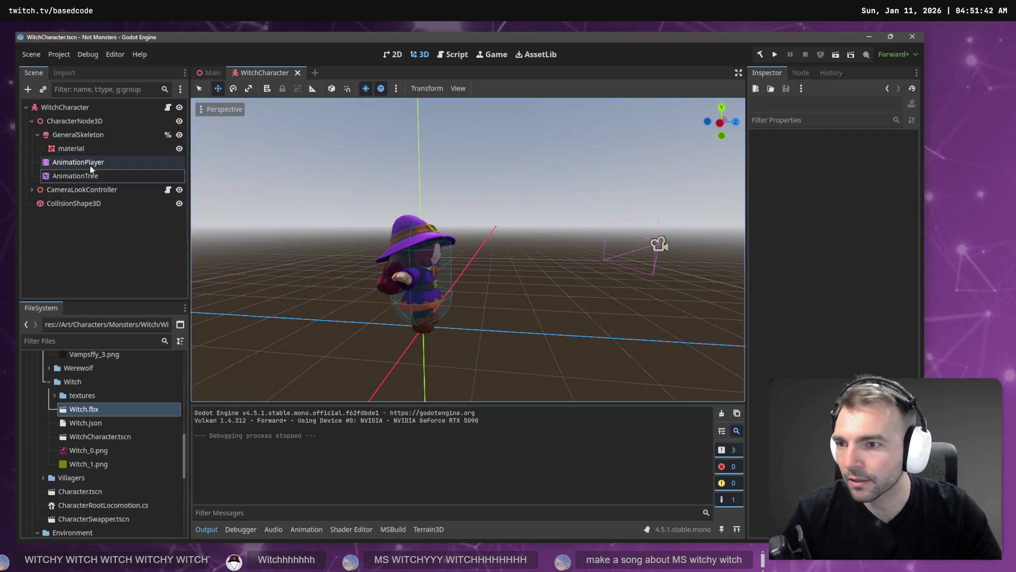
pyautogui.click(90, 163)
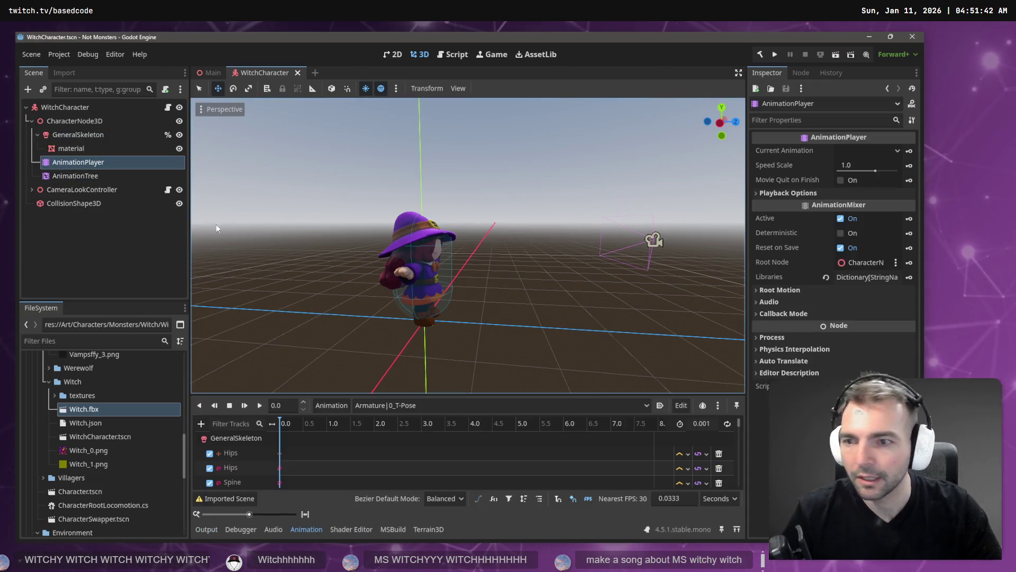
# Load the witch's Animations library into the AnimationPlayer, then save and run the game
pyautogui.click(344, 404)
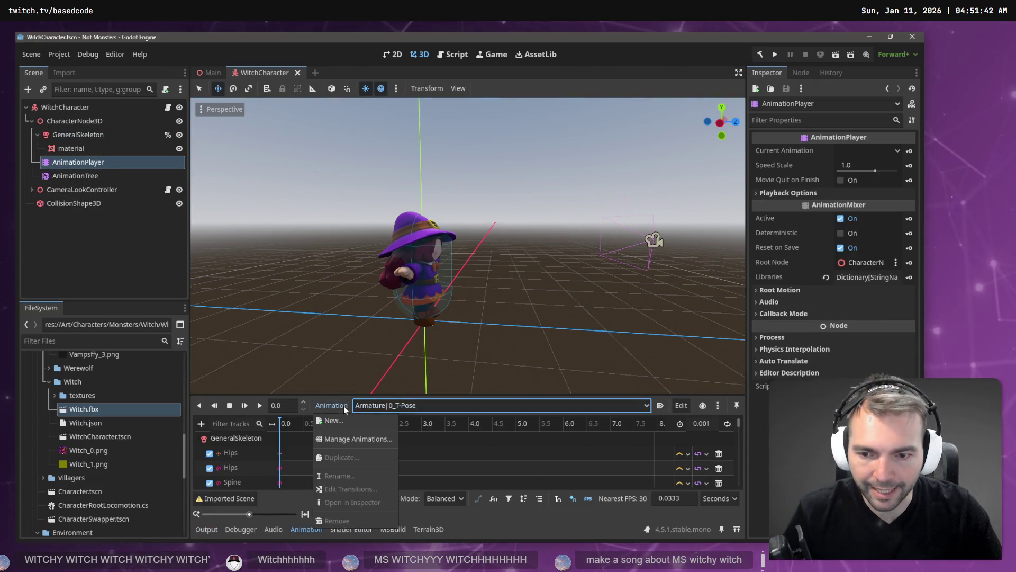
pyautogui.click(347, 434)
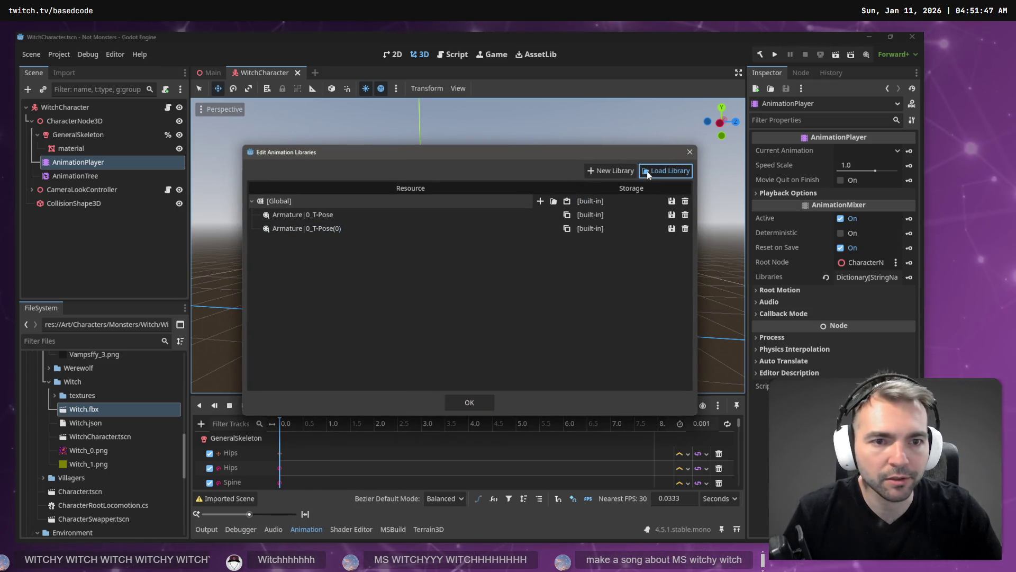
pyautogui.click(647, 170)
pyautogui.doubleClick(211, 148)
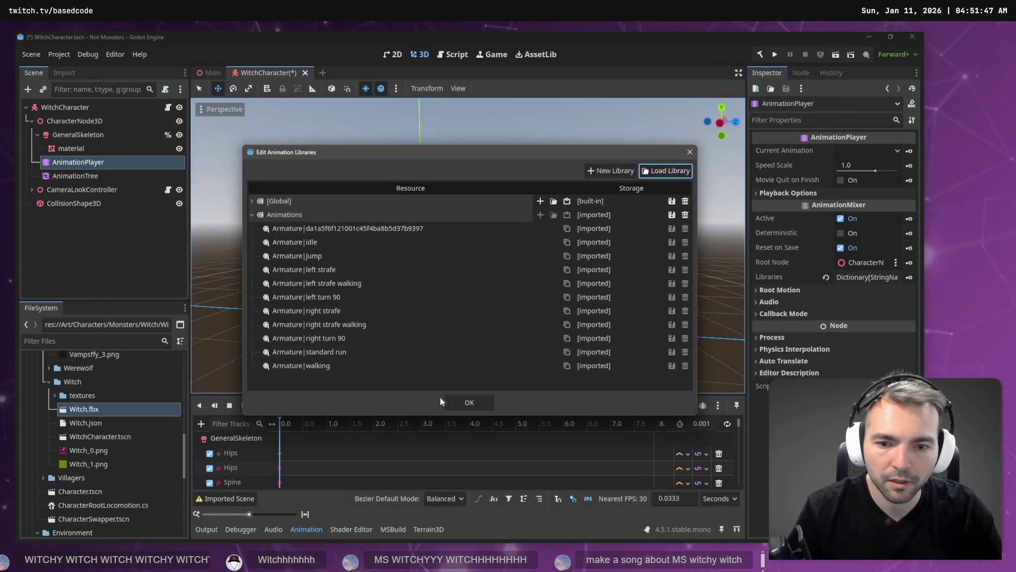
pyautogui.click(469, 402)
pyautogui.press('F5')
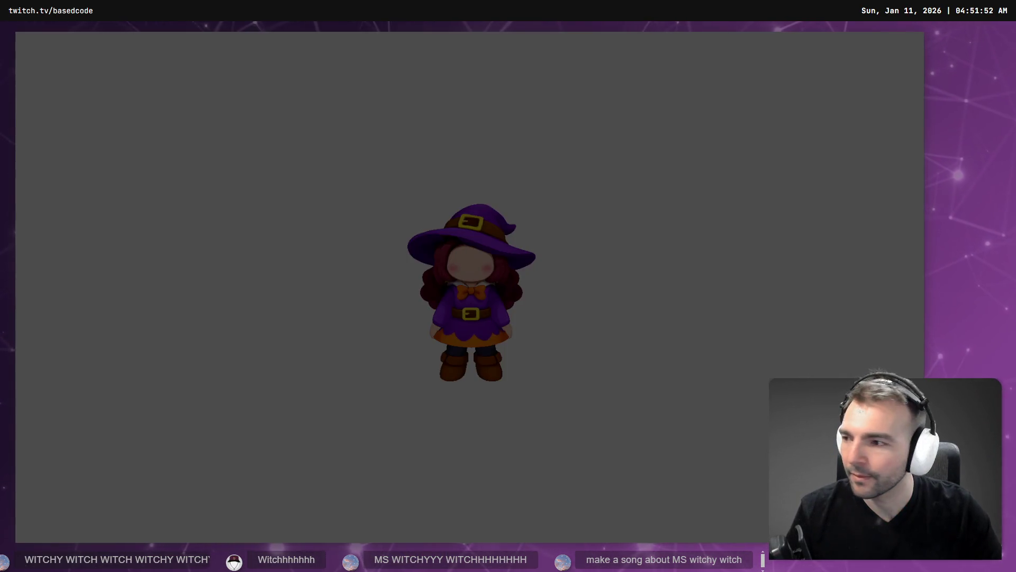
# Walk the witch around with W, A, S and D, then return to the editor facing her
pyautogui.press('w')
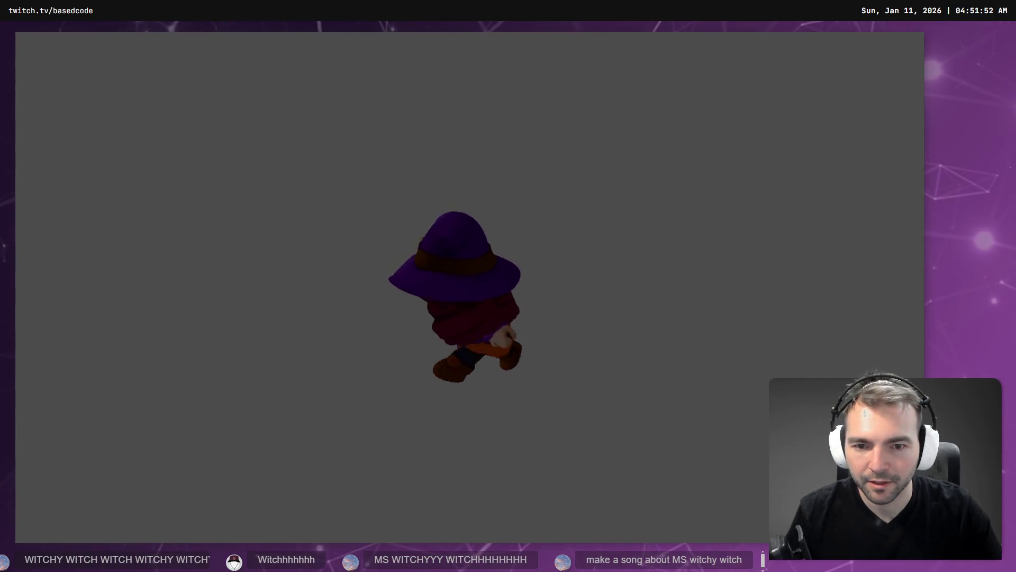
pyautogui.press('a')
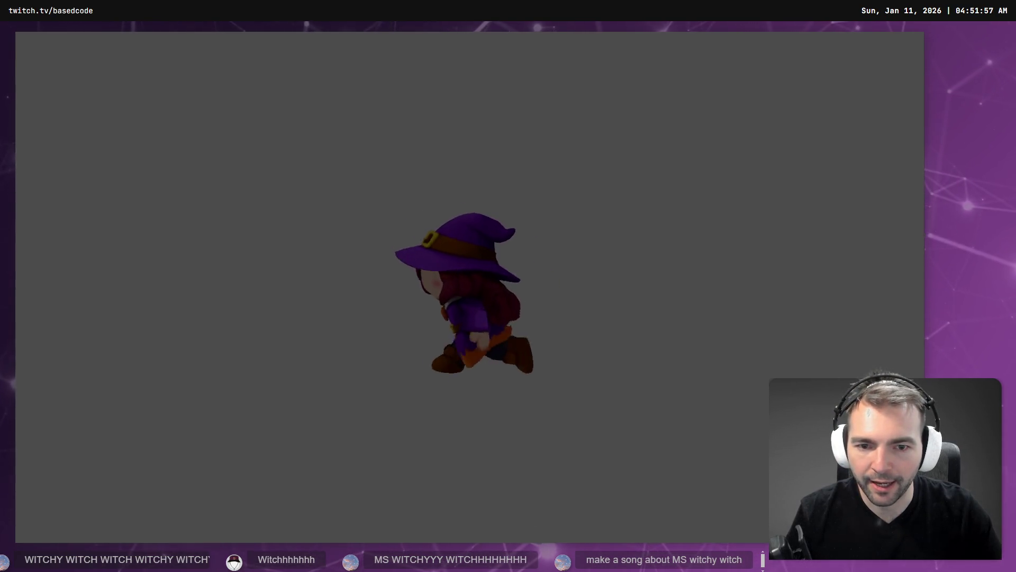
pyautogui.press('w')
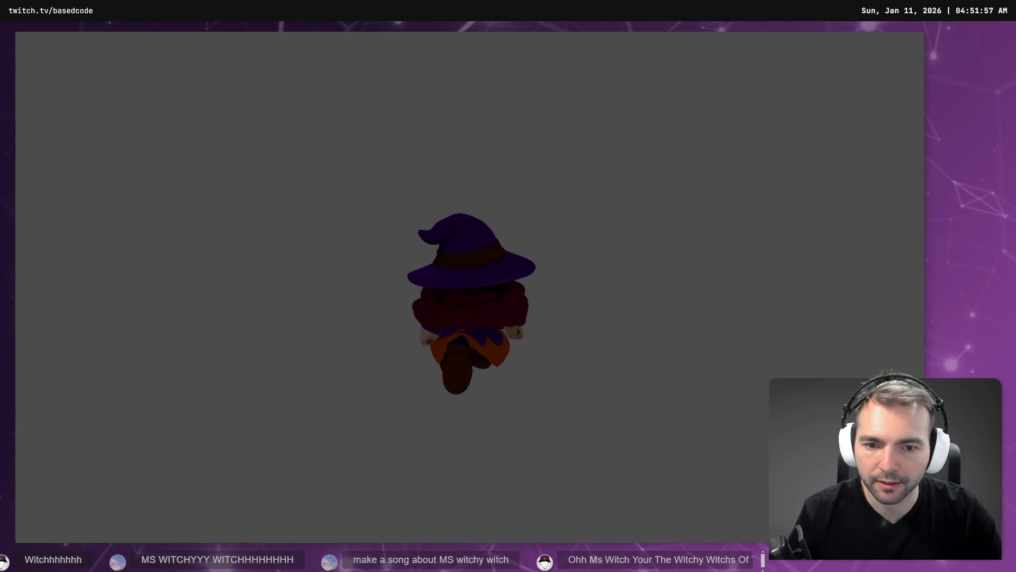
pyautogui.press('s')
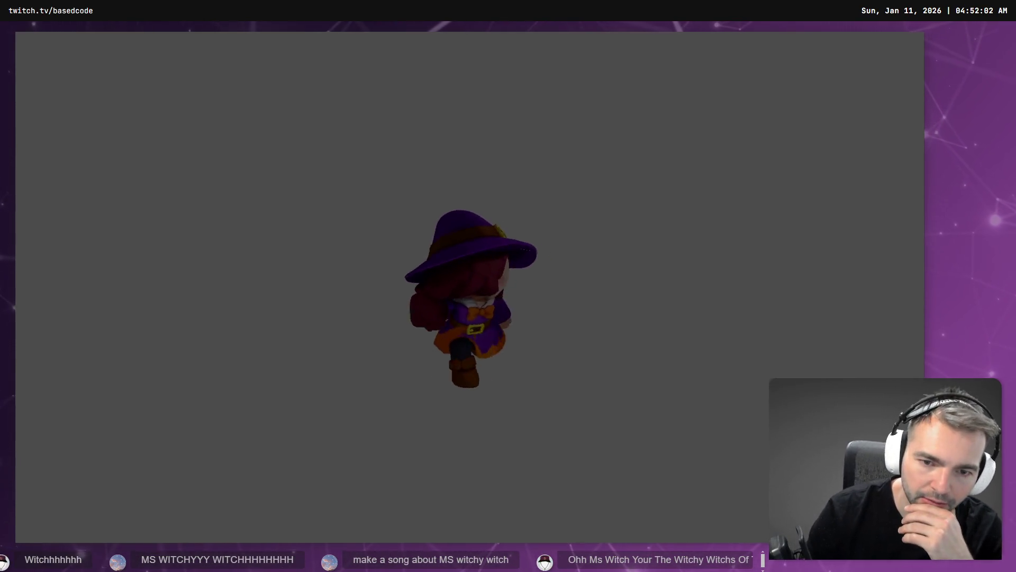
pyautogui.press('w')
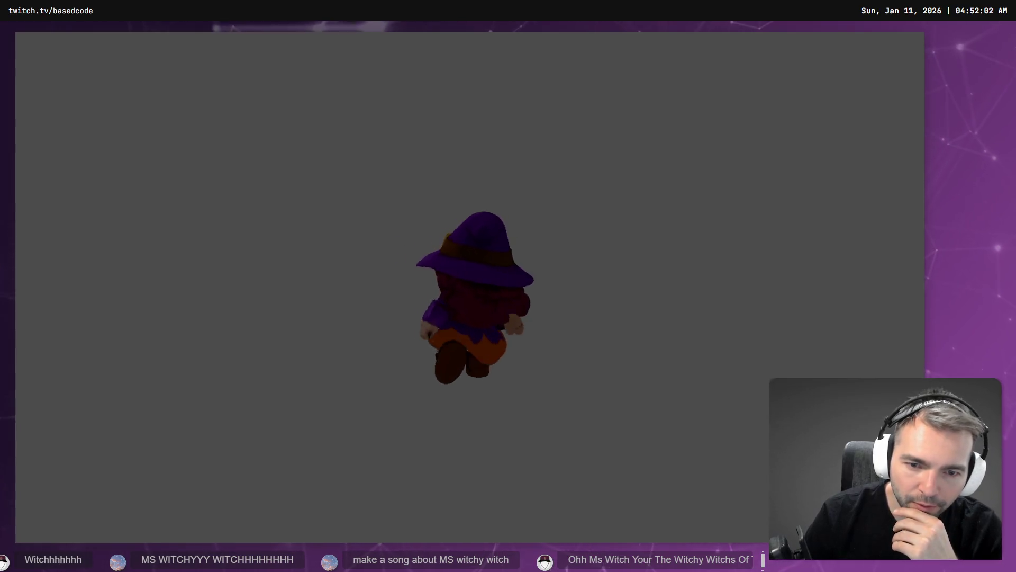
pyautogui.press('s')
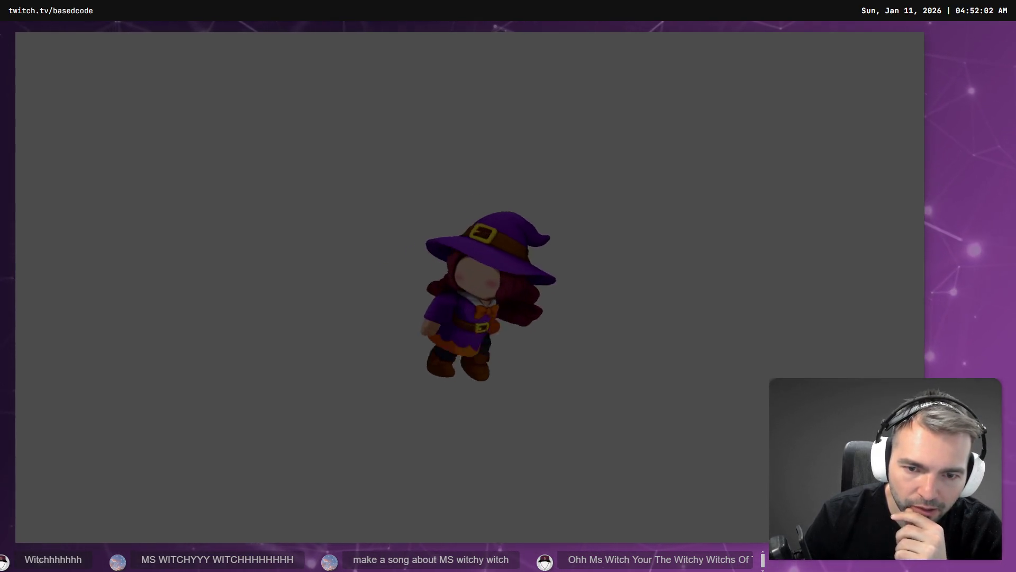
pyautogui.press('d')
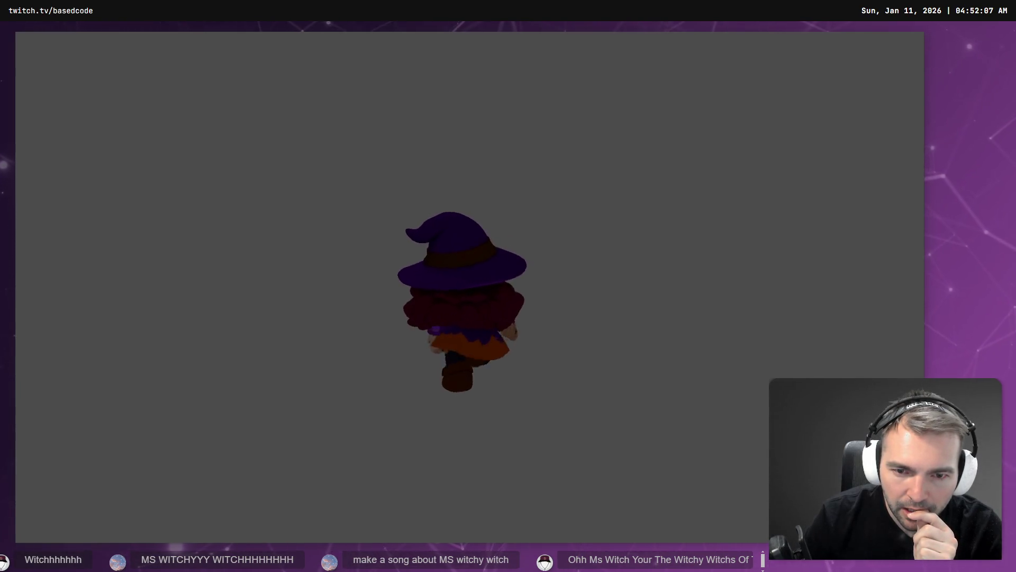
pyautogui.press('d')
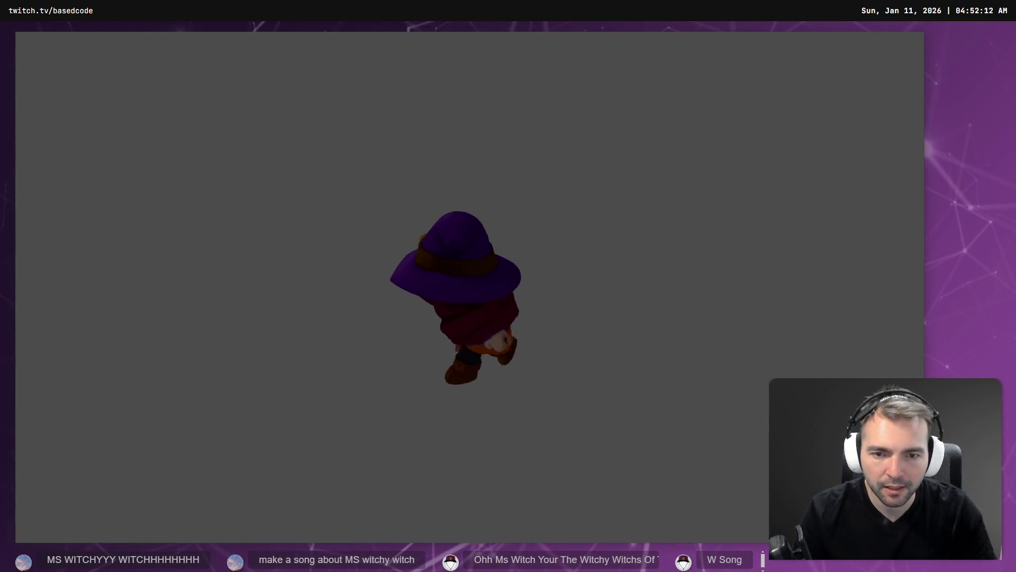
pyautogui.press('s')
pyautogui.press('w')
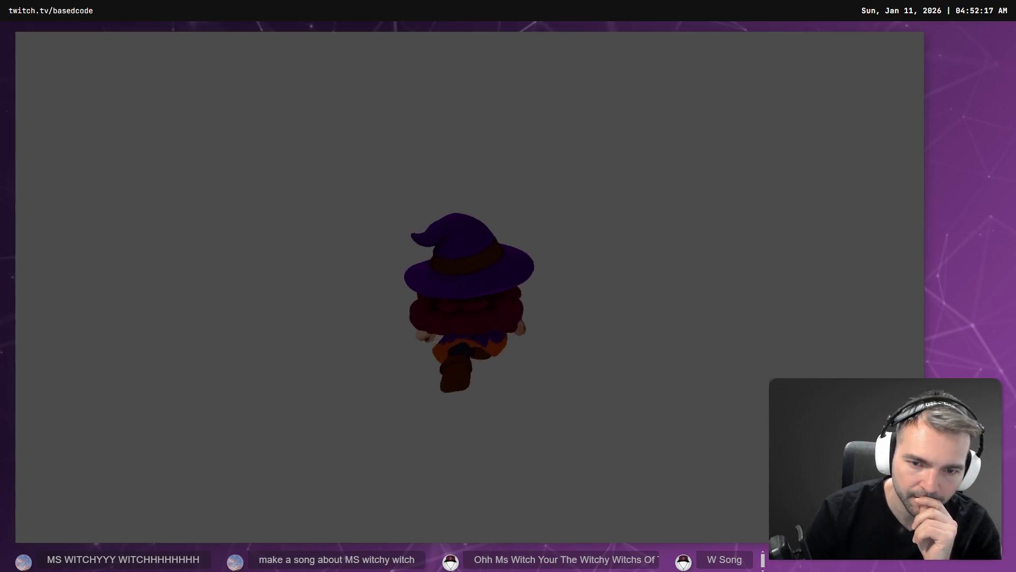
pyautogui.press('d')
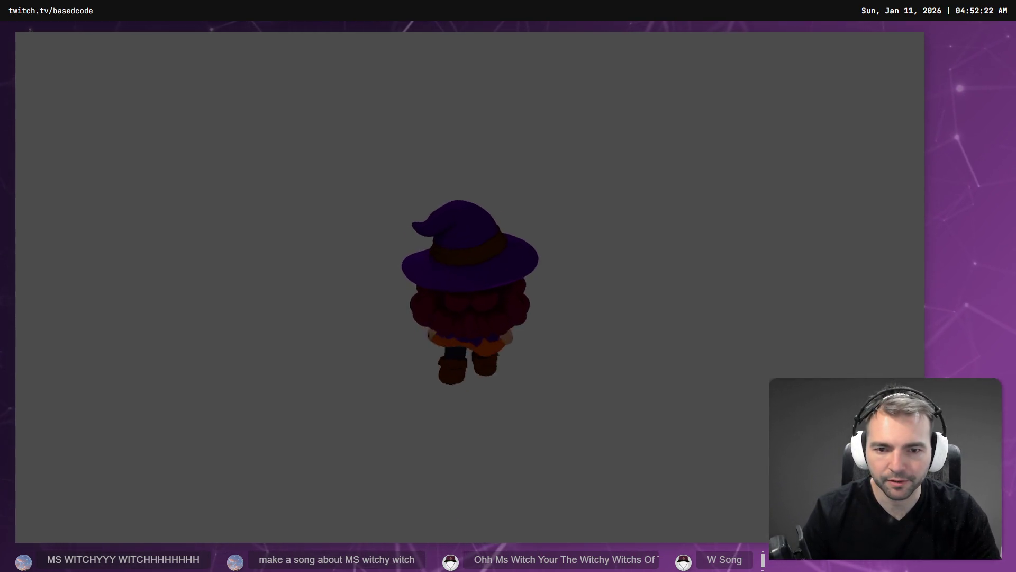
pyautogui.hotkey('alt', 'Tab')
pyautogui.moveTo(564, 208); pyautogui.dragTo(564, 208)
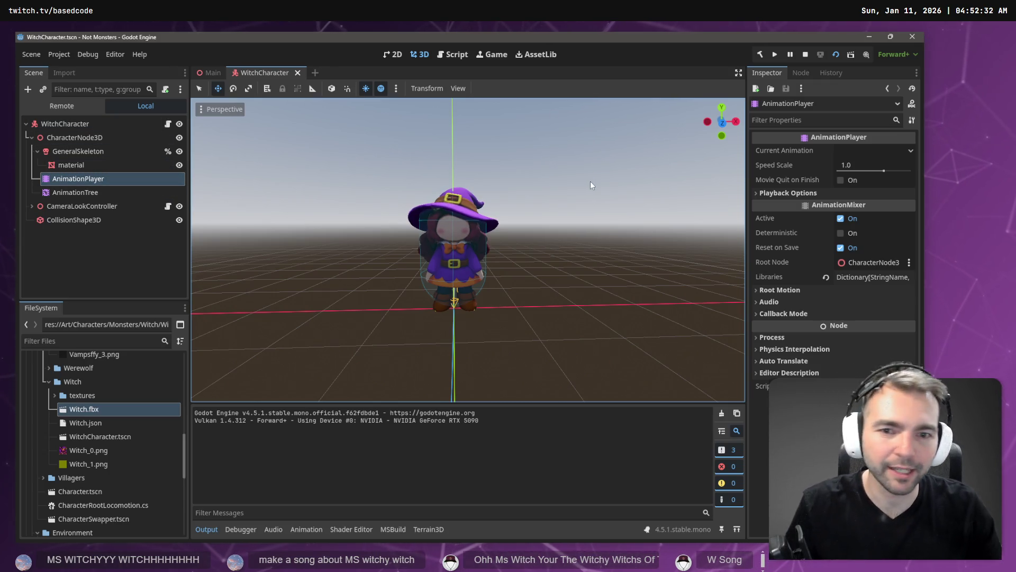
# Back in Blender, check the brush settings and stop the animation playback at frame 104
pyautogui.hotkey('alt', 'Tab')
pyautogui.rightClick(523, 217)
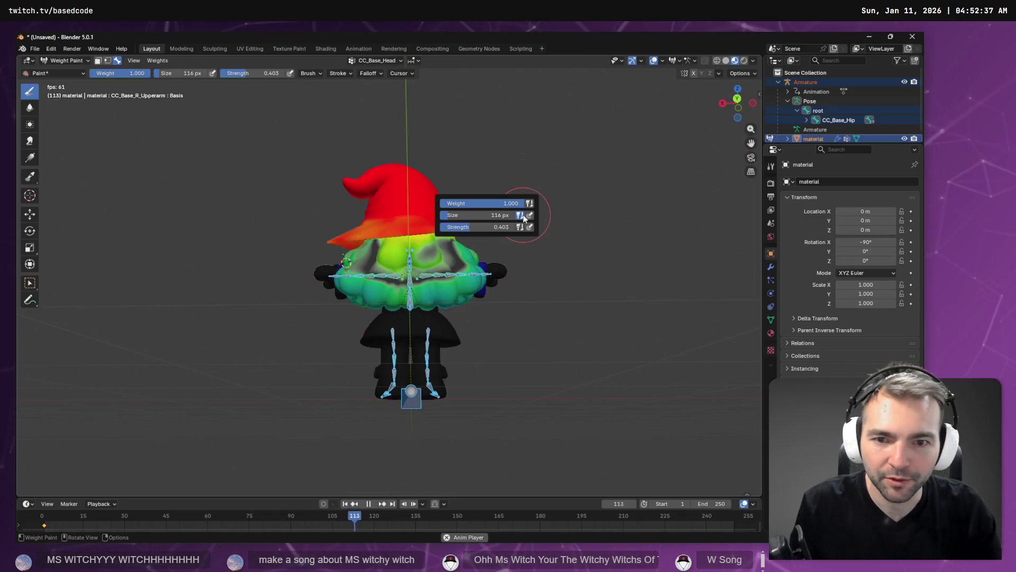
pyautogui.scroll(5, 396, 200)
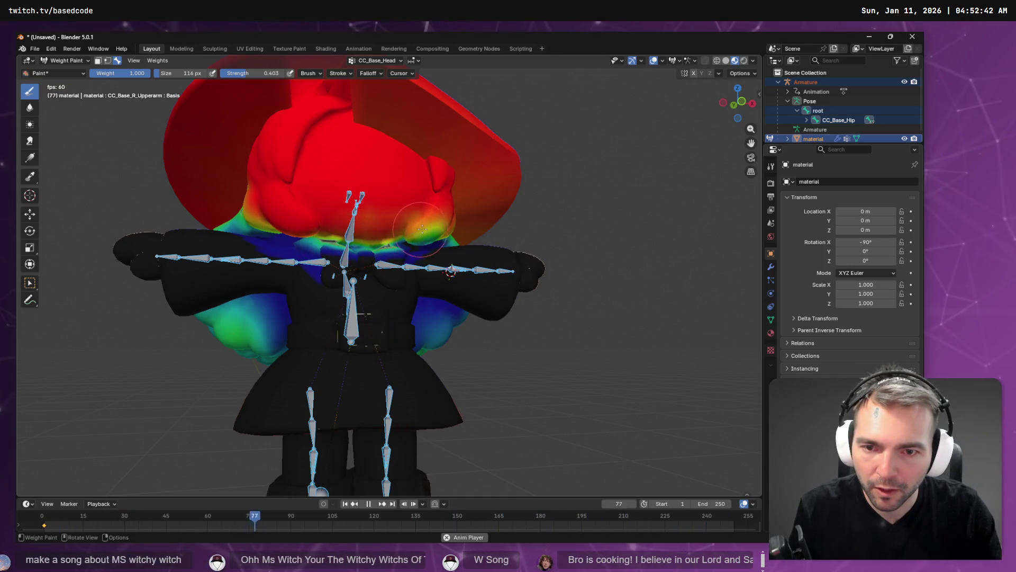
pyautogui.press('Escape')
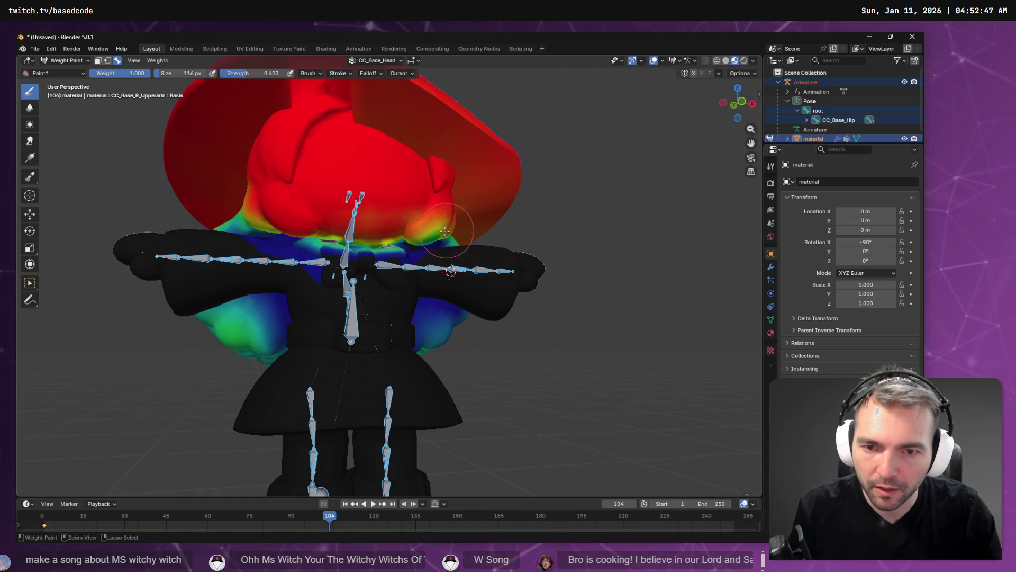
pyautogui.scroll(3, 436, 218)
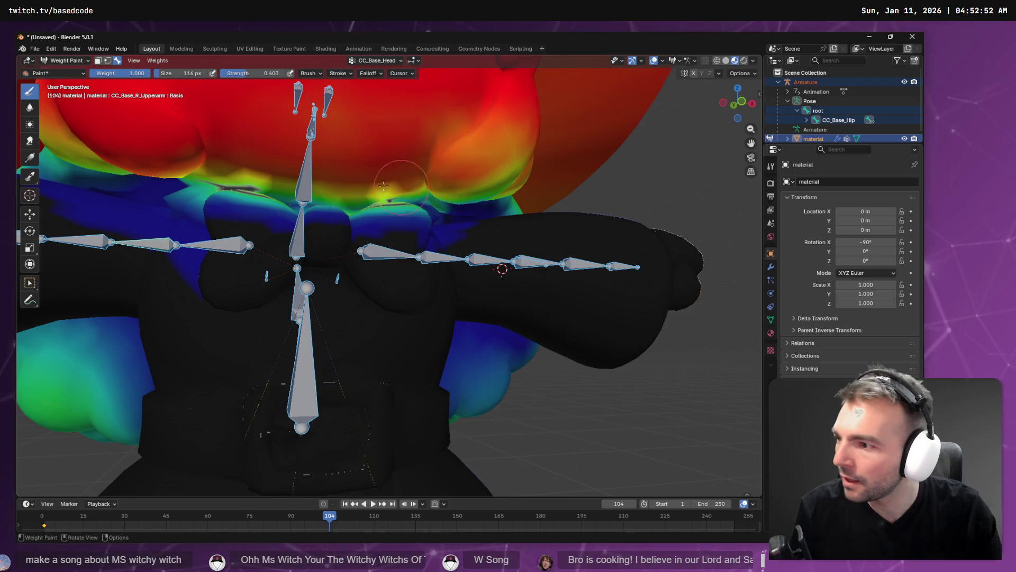
pyautogui.scroll(-3, 332, 169)
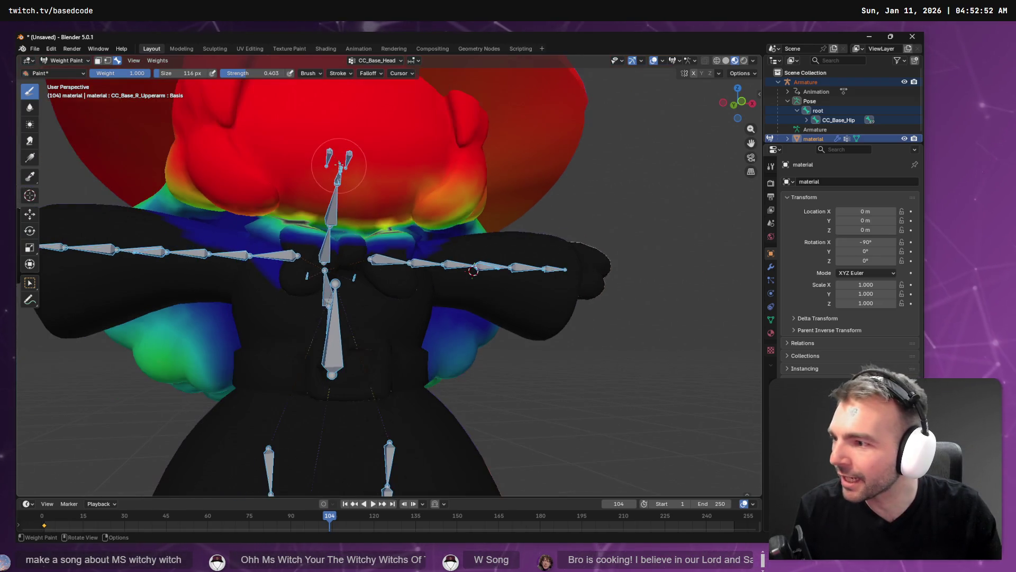
pyautogui.scroll(4, 335, 162)
pyautogui.scroll(2, 360, 191)
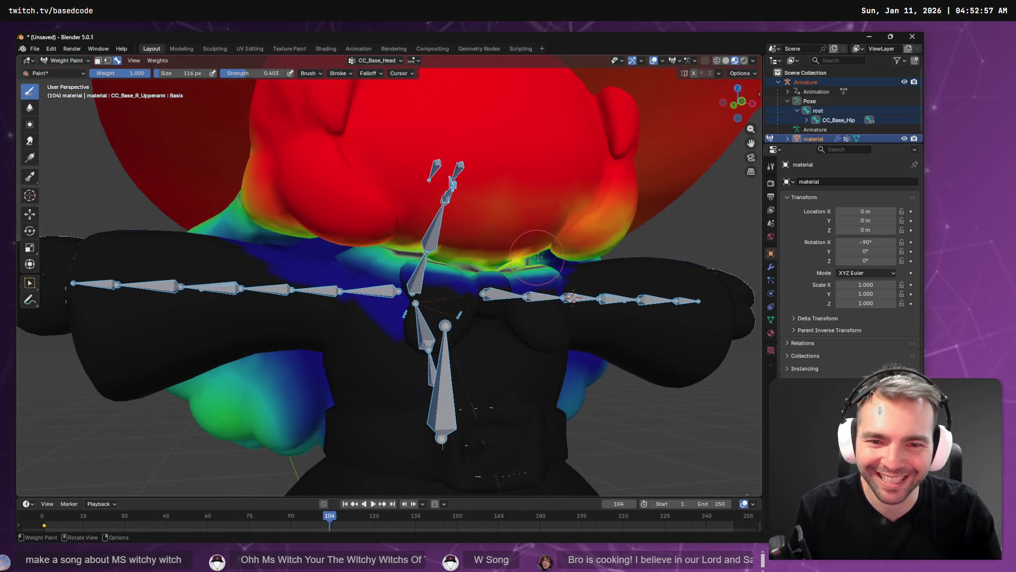
# Orbit around the witch's chest, neck and shoulders to examine the CC_Base_Head weights
pyautogui.moveTo(543, 239); pyautogui.dragTo(516, 221)
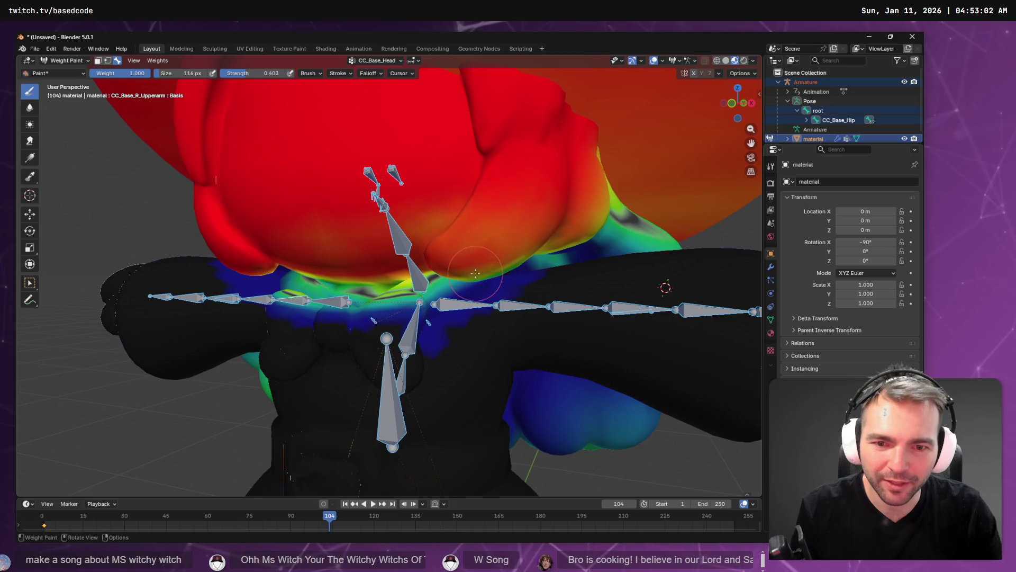
pyautogui.moveTo(474, 273); pyautogui.dragTo(480, 177)
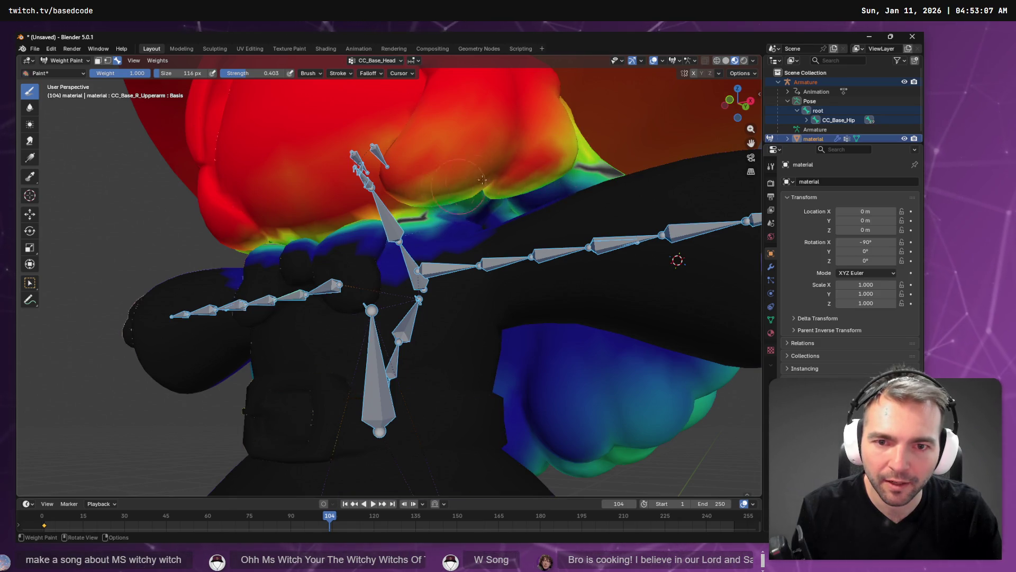
pyautogui.moveTo(464, 187); pyautogui.dragTo(232, 194)
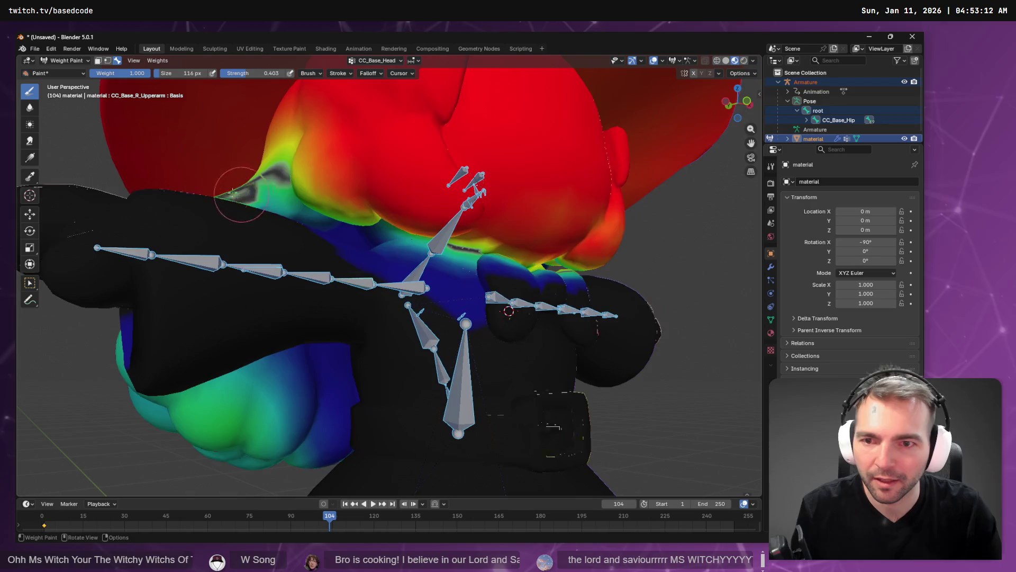
pyautogui.moveTo(290, 169); pyautogui.dragTo(484, 129)
pyautogui.moveTo(414, 110)
pyautogui.mouseDown()
pyautogui.moveTo(404, 216)
pyautogui.moveTo(543, 170)
pyautogui.moveTo(465, 233)
pyautogui.moveTo(532, 160)
pyautogui.moveTo(540, 183)
pyautogui.moveTo(499, 196)
pyautogui.mouseUp()
pyautogui.scroll(-5, 487, 170)
pyautogui.scroll(4, 499, 196)
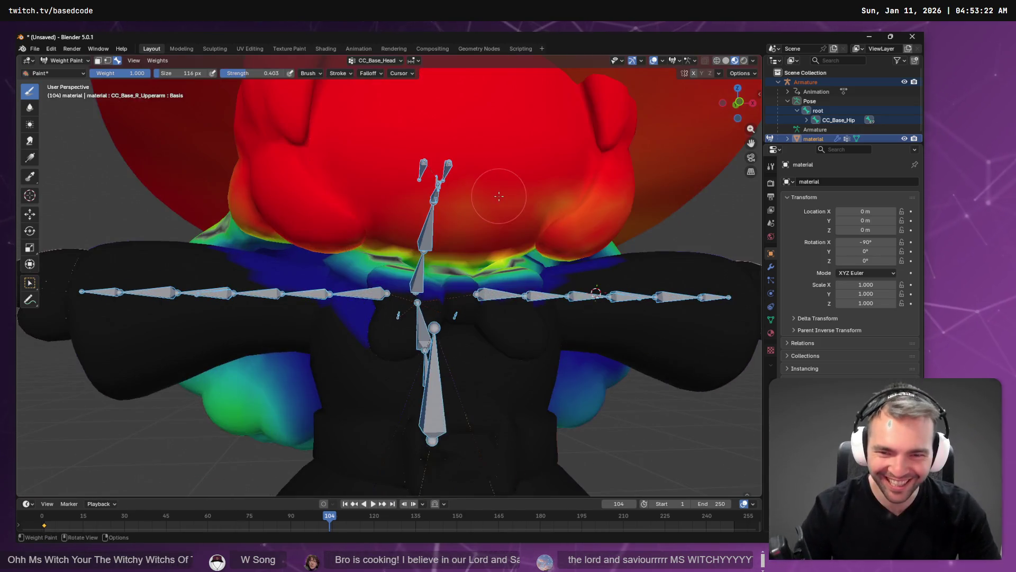
pyautogui.click(388, 59)
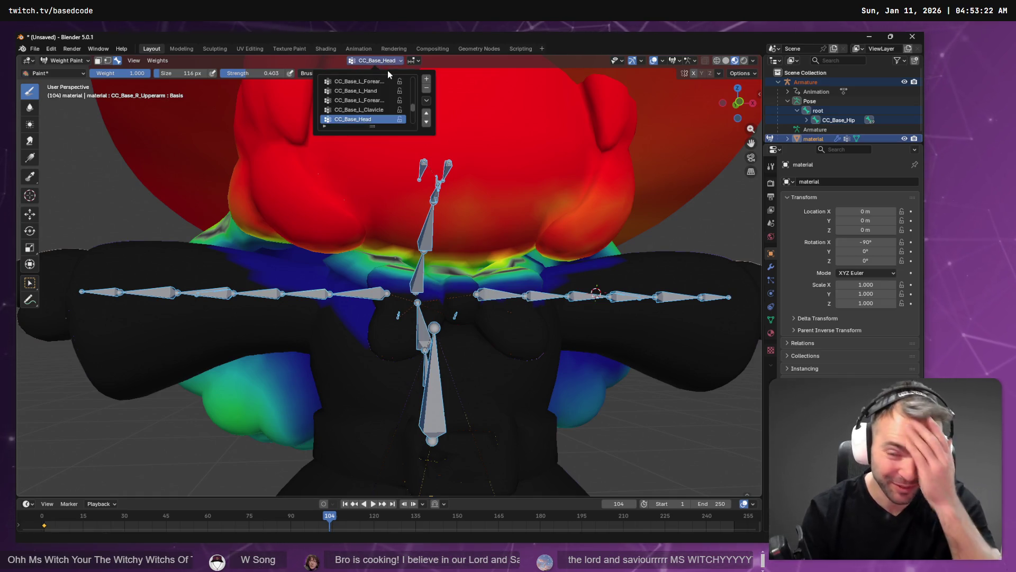
# Make CC_Base_NeckTwist01 the active vertex group, briefly passing through CC_Base_L_Clavicle
pyautogui.scroll(-1, 359, 125)
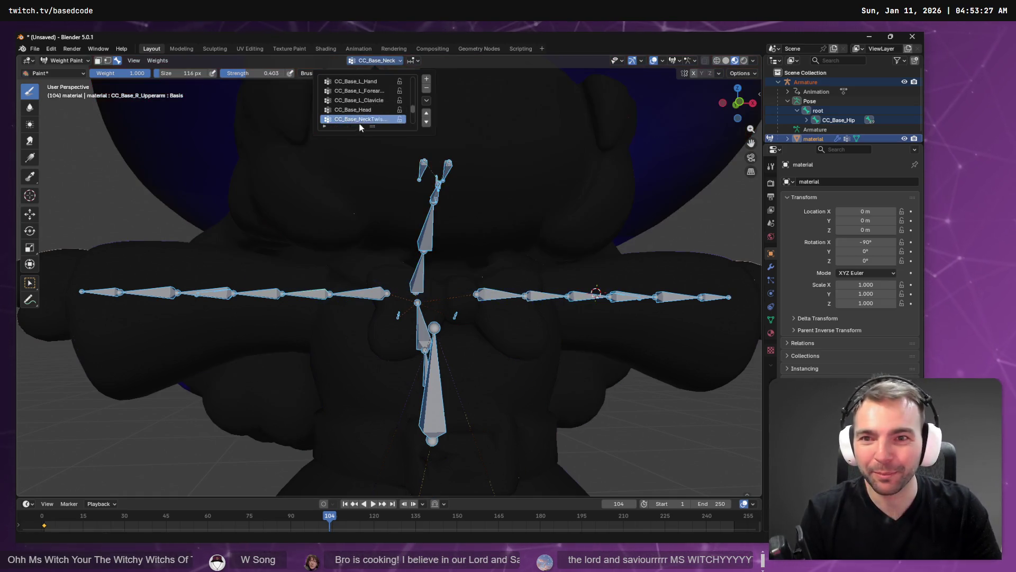
pyautogui.keyDown('ctrl'); pyautogui.click(465, 257); pyautogui.keyUp('ctrl')
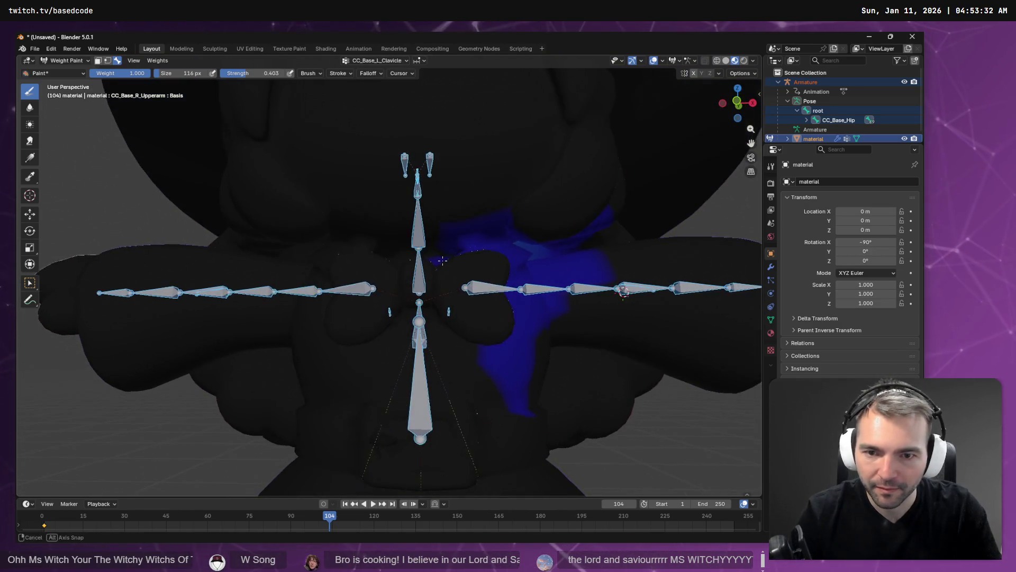
pyautogui.moveTo(443, 260); pyautogui.dragTo(451, 270)
pyautogui.click(393, 61)
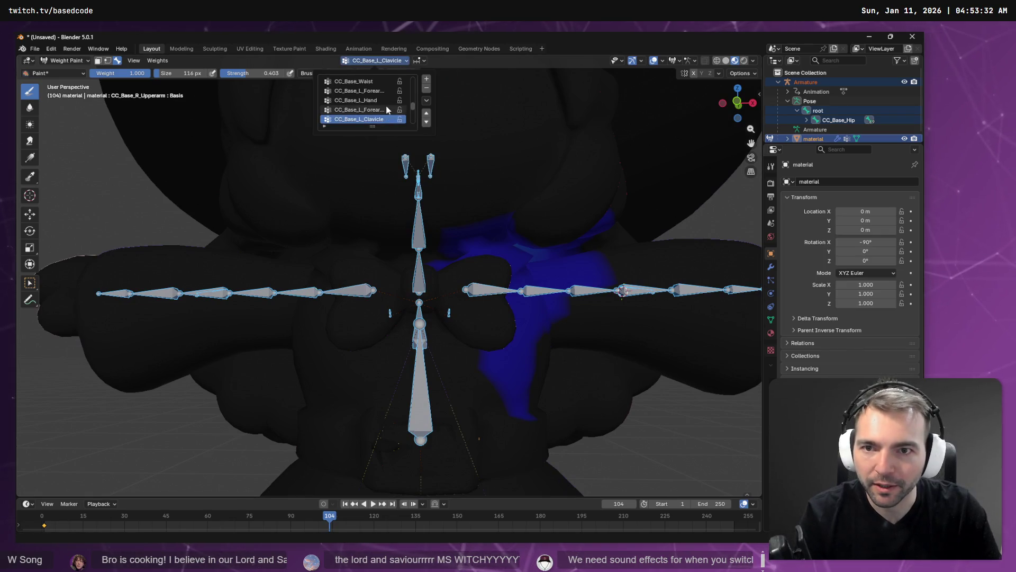
pyautogui.scroll(-1, 387, 110)
pyautogui.scroll(-2, 378, 110)
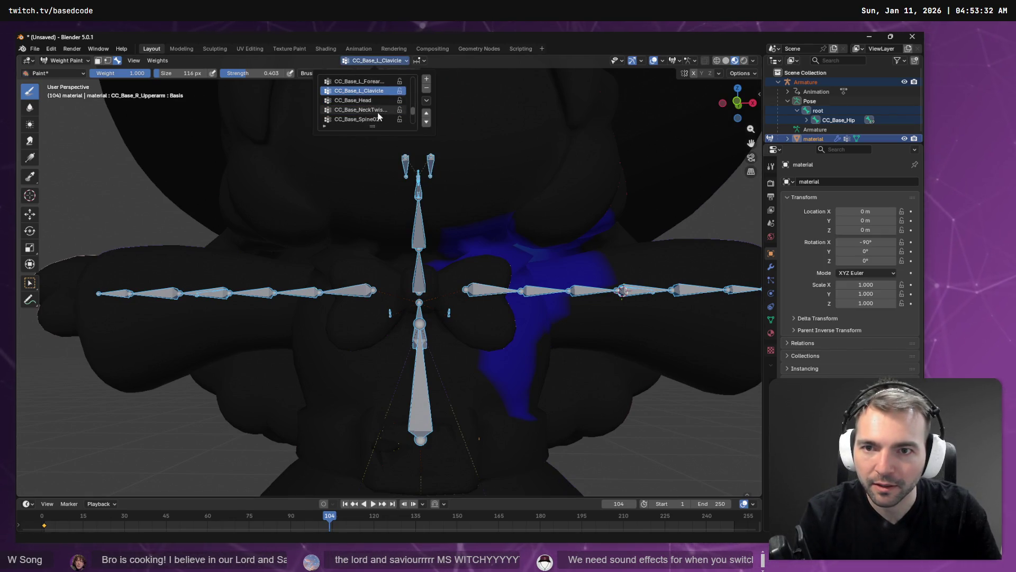
pyautogui.click(377, 109)
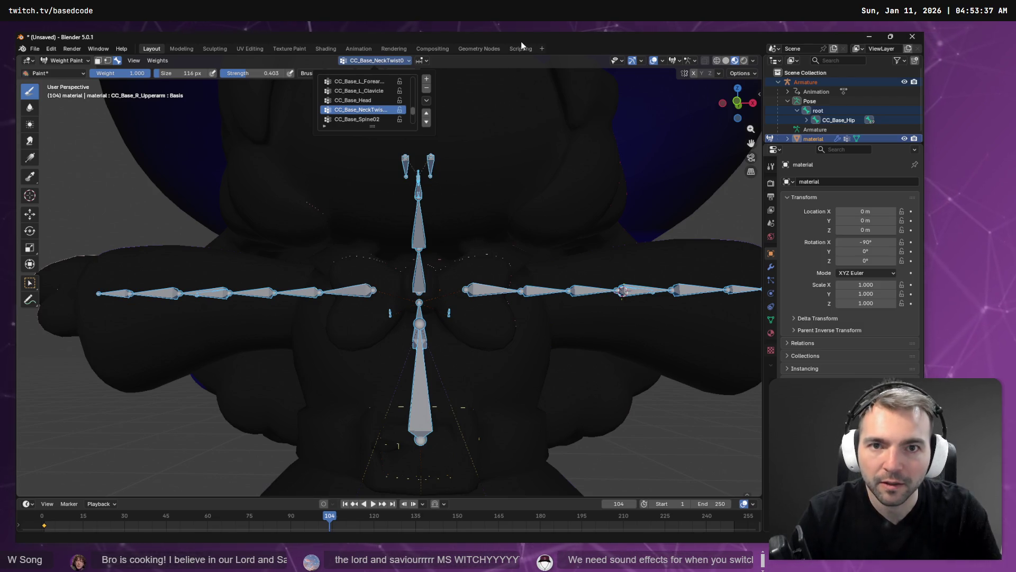
pyautogui.click(398, 60)
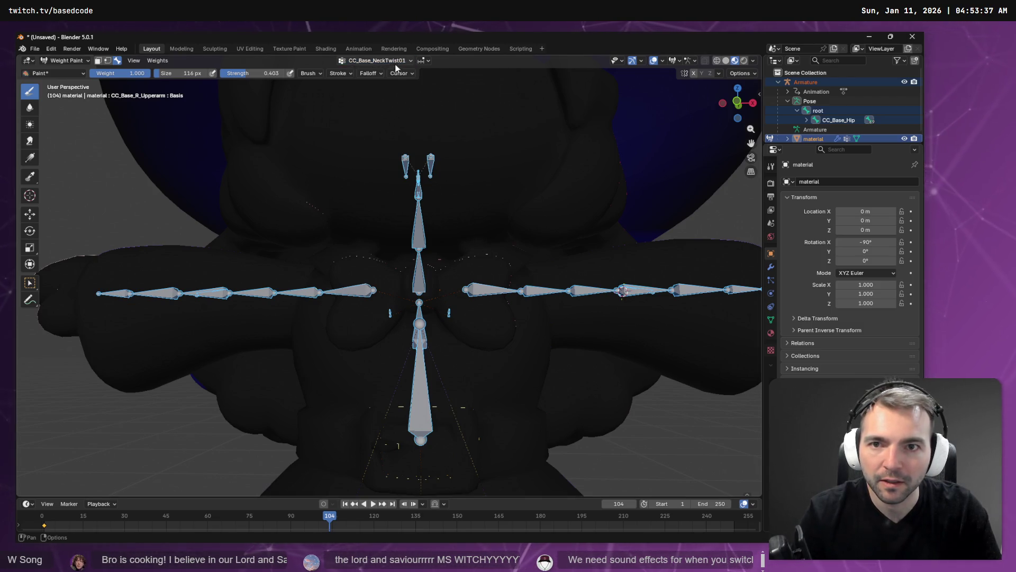
pyautogui.scroll(2, 454, 234)
# Paint CC_Base_NeckTwist01 weight in strokes across the witch's neck and upper chest
pyautogui.moveTo(579, 207); pyautogui.dragTo(344, 184)
pyautogui.scroll(-5, 597, 200)
pyautogui.moveTo(483, 229); pyautogui.dragTo(413, 249)
pyautogui.scroll(5, 403, 253)
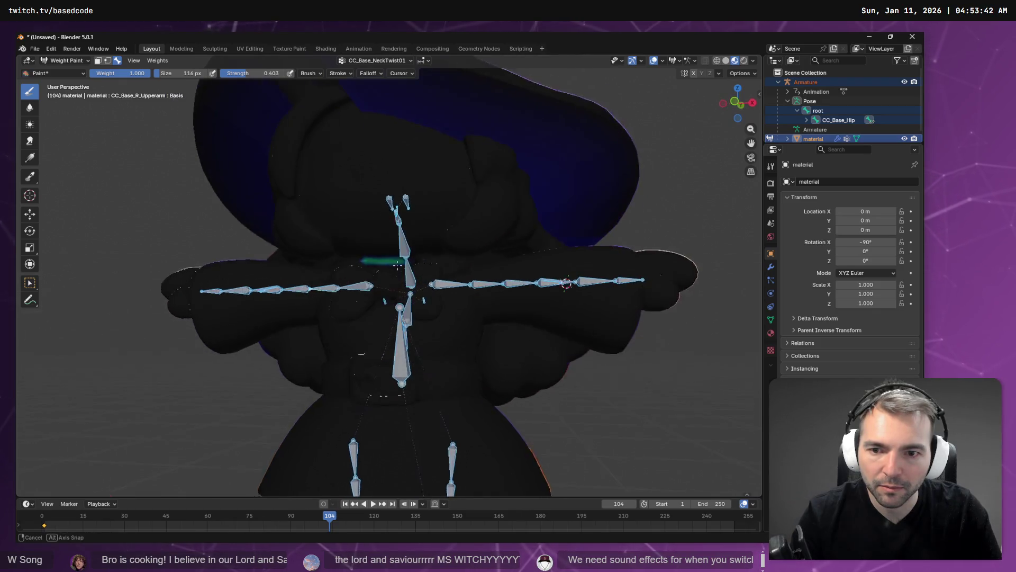
pyautogui.moveTo(362, 226)
pyautogui.mouseDown()
pyautogui.moveTo(494, 220)
pyautogui.moveTo(325, 220)
pyautogui.moveTo(476, 241)
pyautogui.moveTo(587, 228)
pyautogui.moveTo(497, 247)
pyautogui.moveTo(555, 215)
pyautogui.moveTo(506, 249)
pyautogui.moveTo(619, 291)
pyautogui.mouseUp()
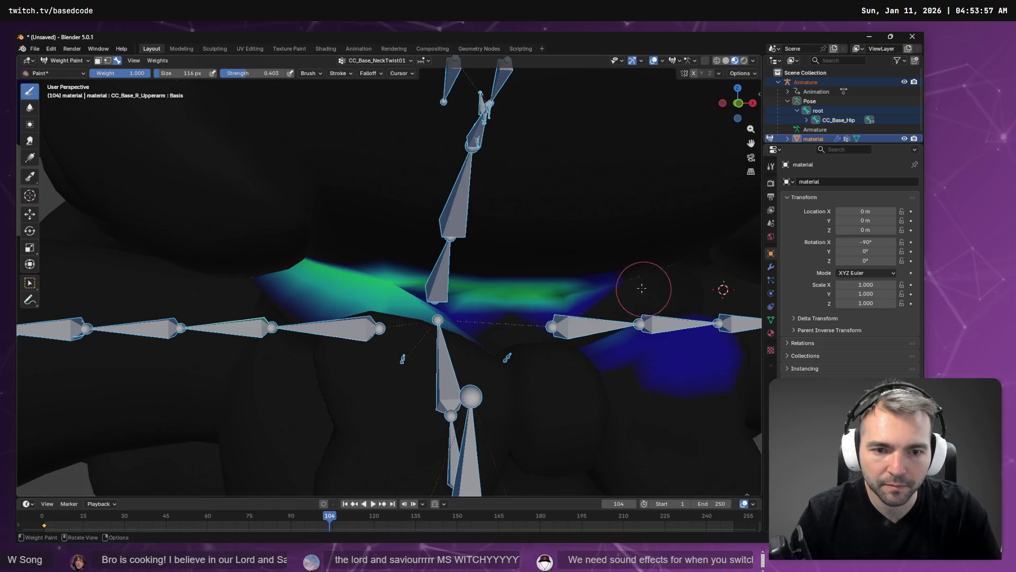
# Orbit around the body to review the painted chest weights, ending on a front view
pyautogui.moveTo(538, 232); pyautogui.dragTo(405, 184)
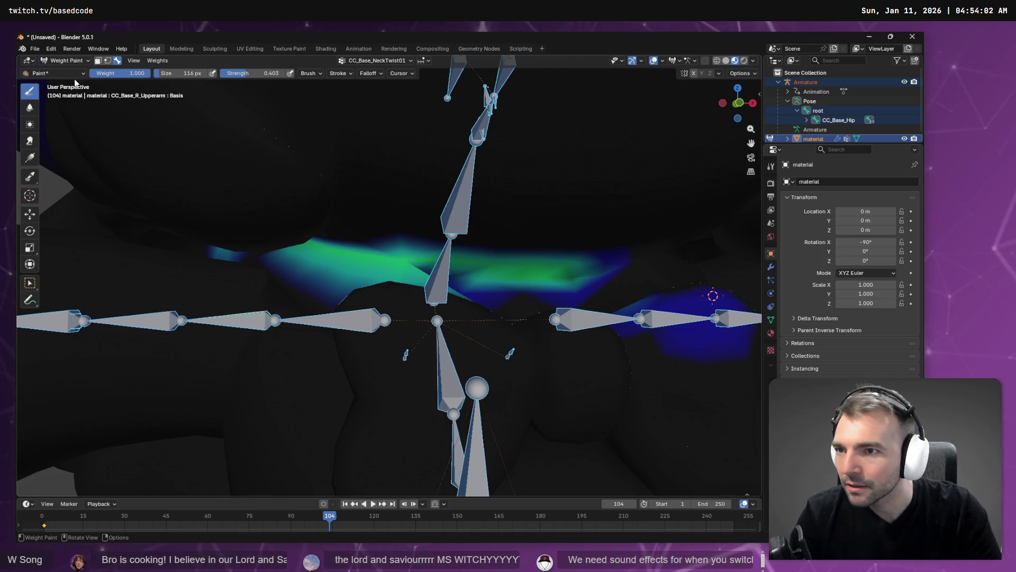
pyautogui.scroll(-3, 480, 265)
pyautogui.moveTo(488, 311)
pyautogui.mouseDown()
pyautogui.moveTo(534, 286)
pyautogui.moveTo(553, 290)
pyautogui.mouseUp()
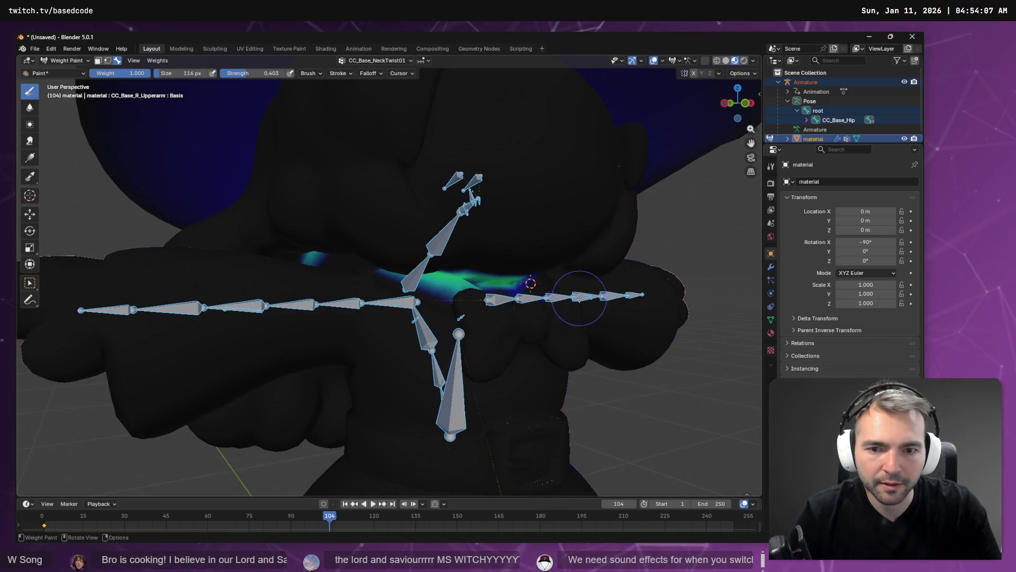
pyautogui.moveTo(580, 296); pyautogui.dragTo(455, 290)
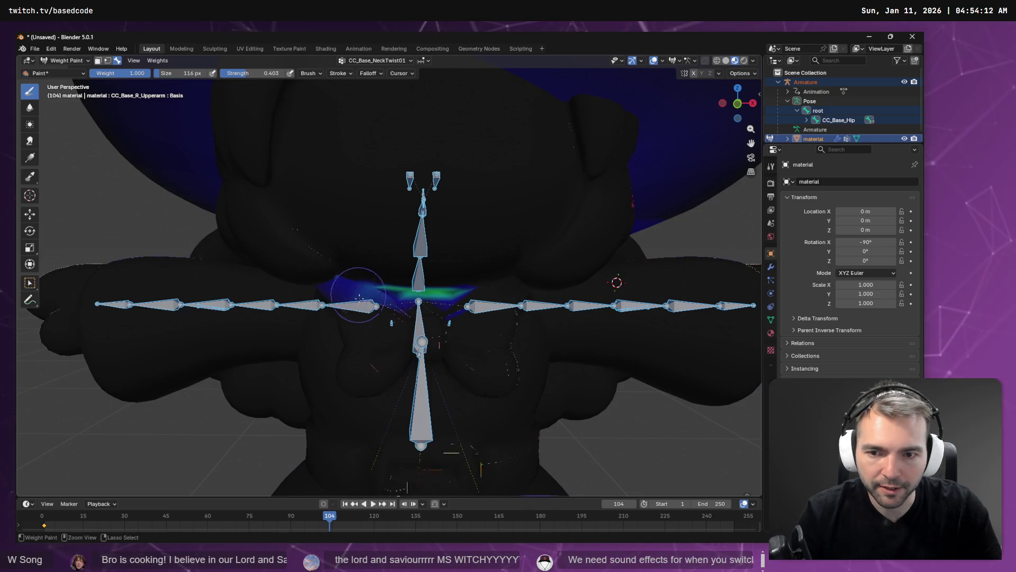
pyautogui.scroll(-10, 351, 292)
pyautogui.moveTo(442, 268)
pyautogui.mouseDown()
pyautogui.moveTo(430, 268)
pyautogui.moveTo(567, 268)
pyautogui.moveTo(499, 301)
pyautogui.mouseUp()
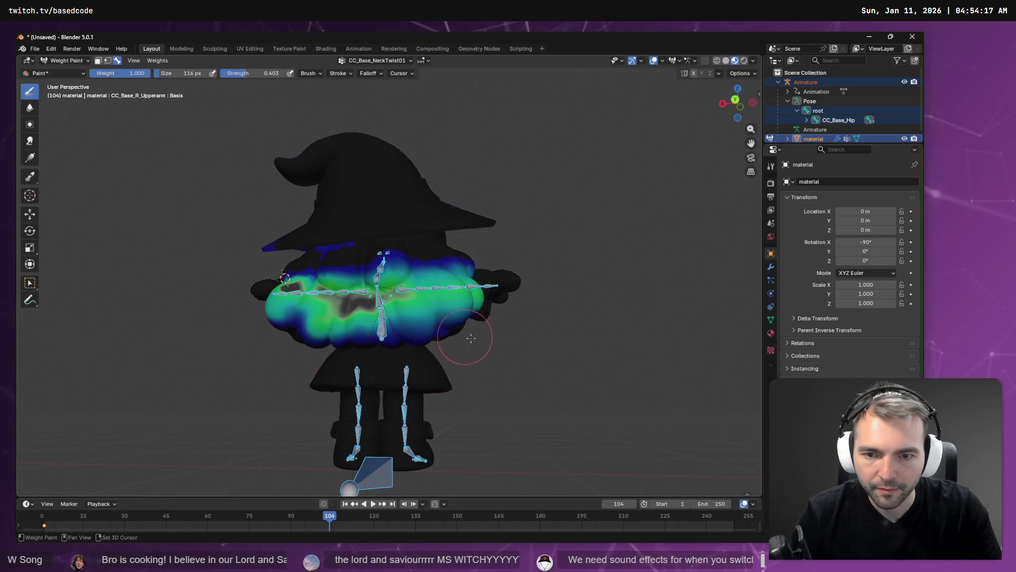
pyautogui.moveTo(471, 338); pyautogui.dragTo(478, 298)
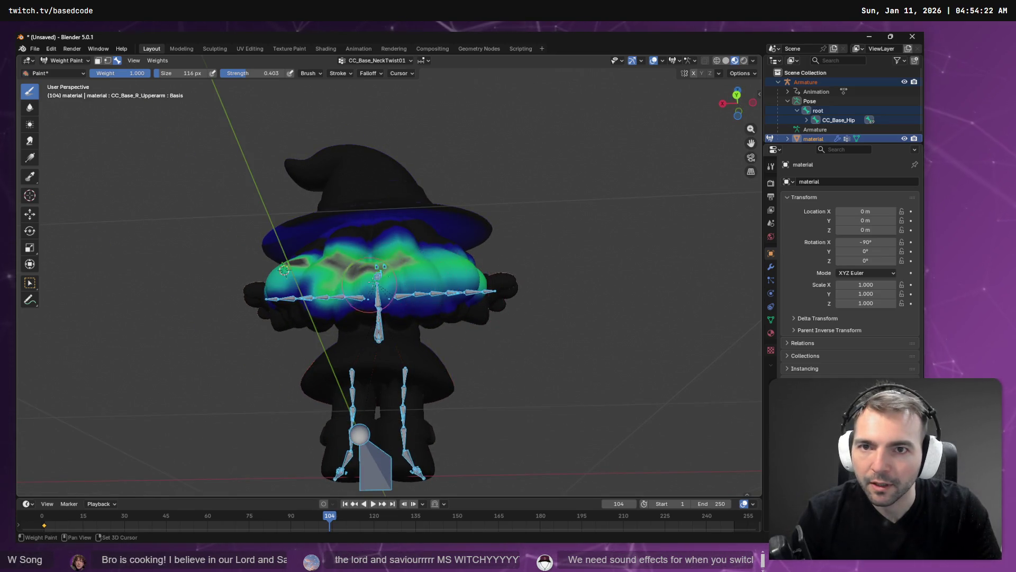
pyautogui.moveTo(377, 286)
pyautogui.mouseDown()
pyautogui.moveTo(450, 286)
pyautogui.moveTo(465, 298)
pyautogui.mouseUp()
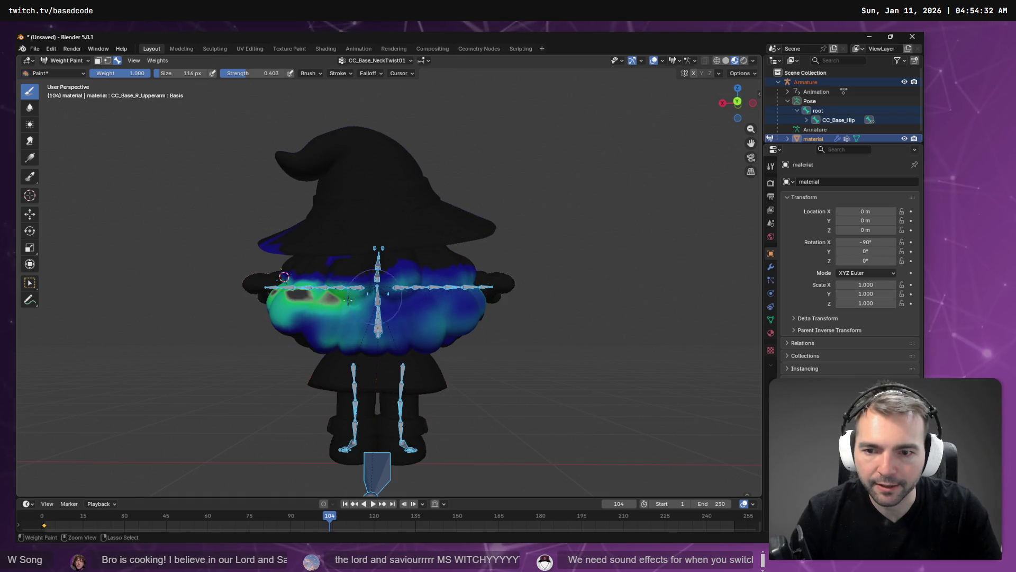
pyautogui.moveTo(394, 317); pyautogui.dragTo(342, 293)
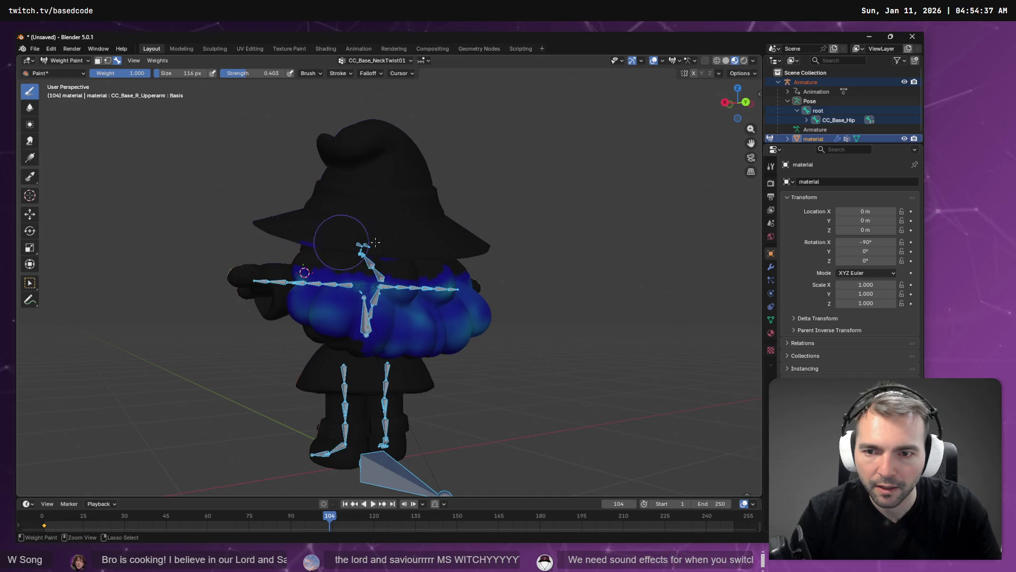
pyautogui.moveTo(521, 309); pyautogui.dragTo(441, 315)
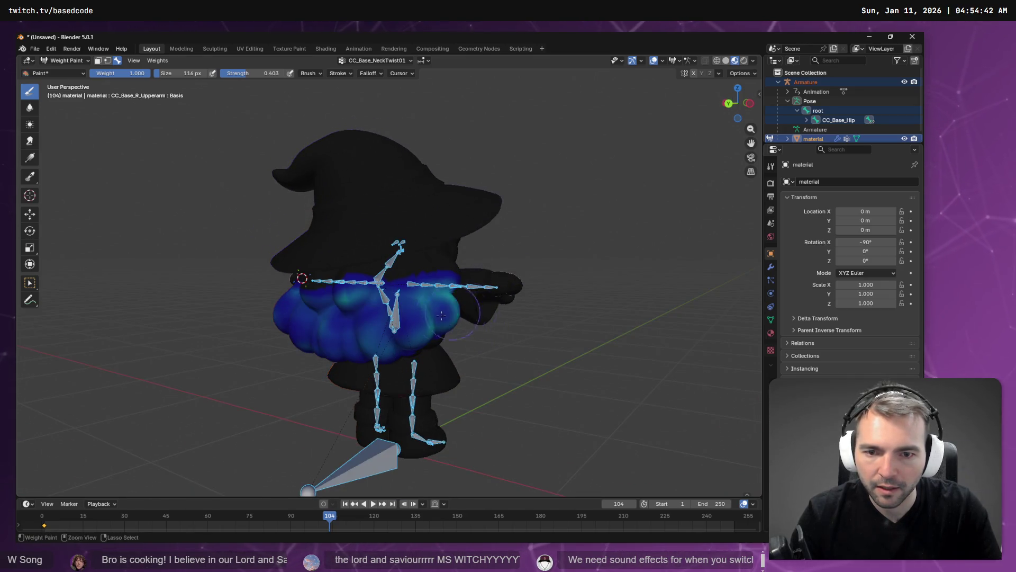
pyautogui.moveTo(461, 278)
pyautogui.mouseDown()
pyautogui.moveTo(460, 295)
pyautogui.moveTo(530, 313)
pyautogui.moveTo(583, 310)
pyautogui.moveTo(594, 297)
pyautogui.moveTo(630, 322)
pyautogui.moveTo(352, 220)
pyautogui.mouseUp()
pyautogui.scroll(5, 323, 236)
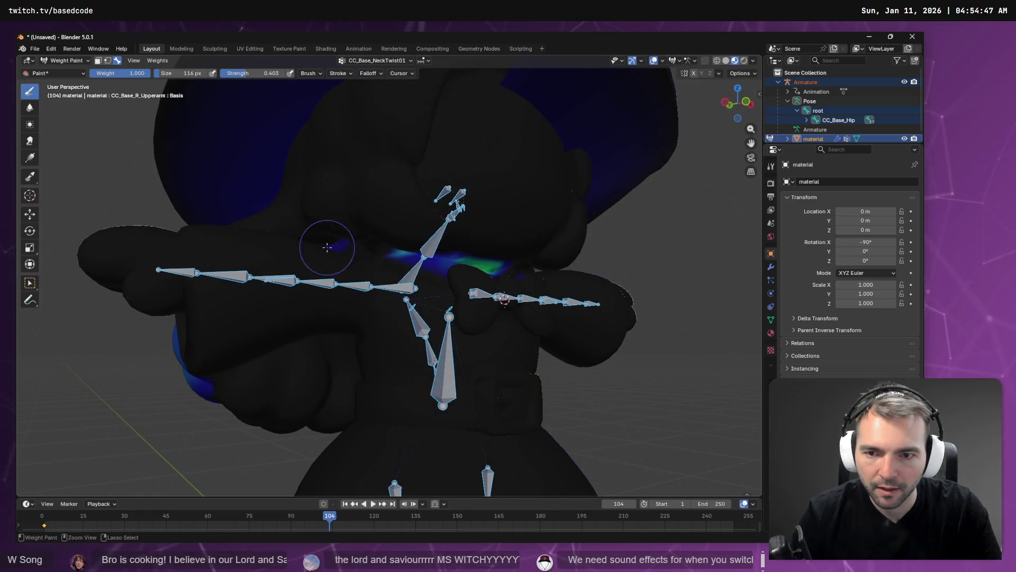
pyautogui.scroll(-10, 359, 232)
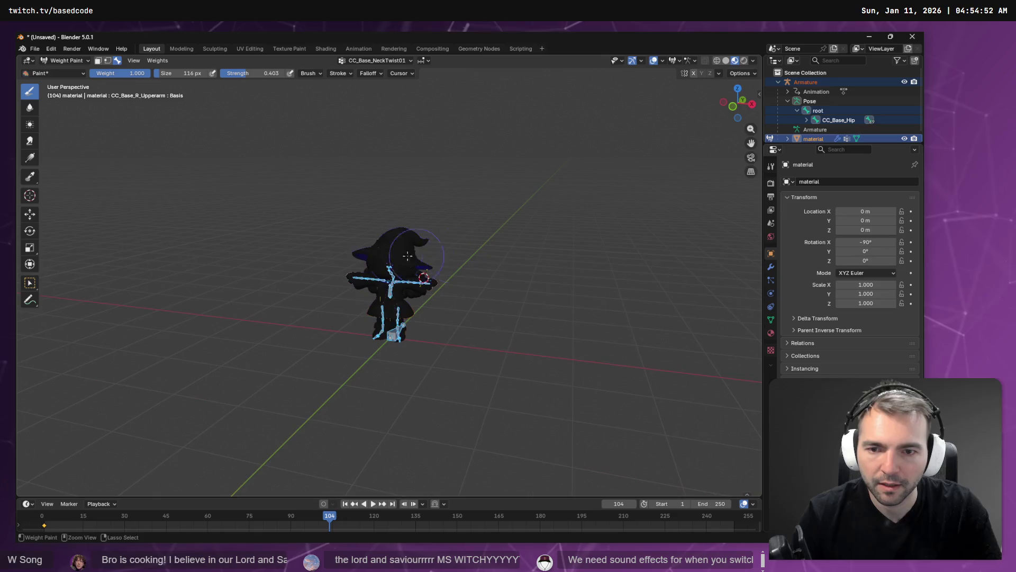
# Cancel saving the blend file and collapse the Pose hierarchy in the Outliner
pyautogui.hotkey('ctrl', 's')
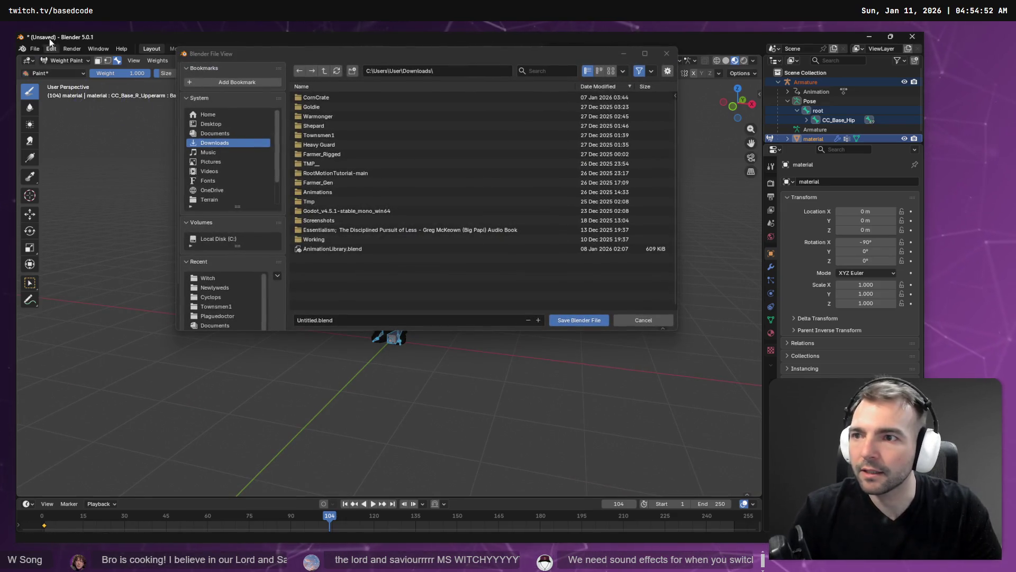
pyautogui.press('Escape')
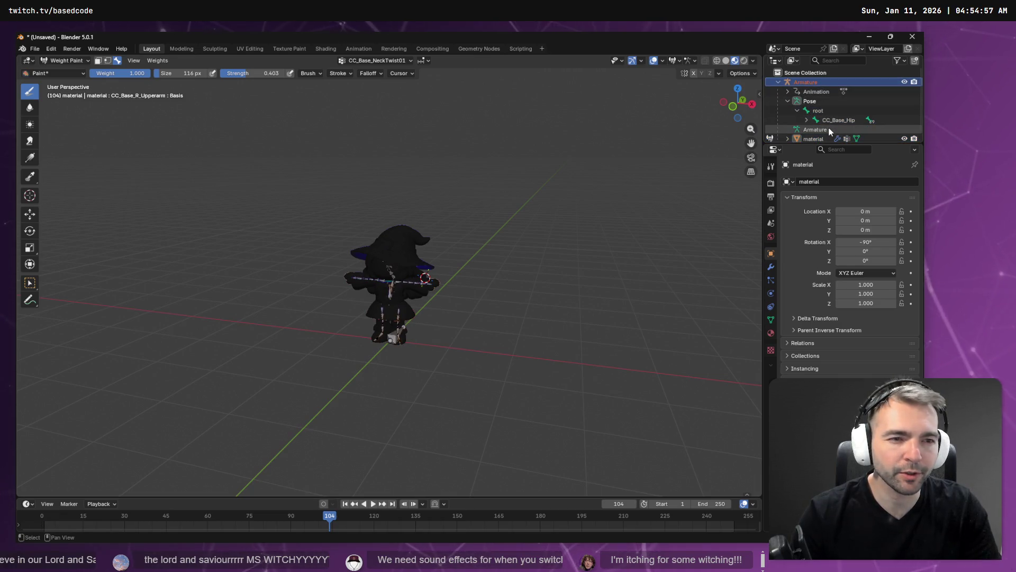
pyautogui.scroll(-1, 815, 114)
pyautogui.click(788, 93)
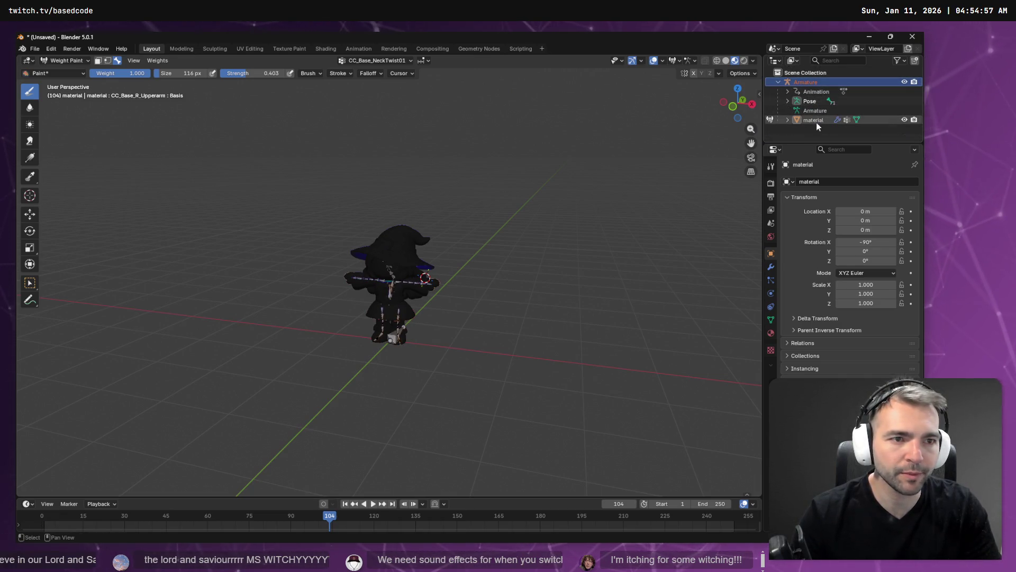
# Export the model as FBX over the existing Witch.fbx and return to Godot
pyautogui.click(34, 48)
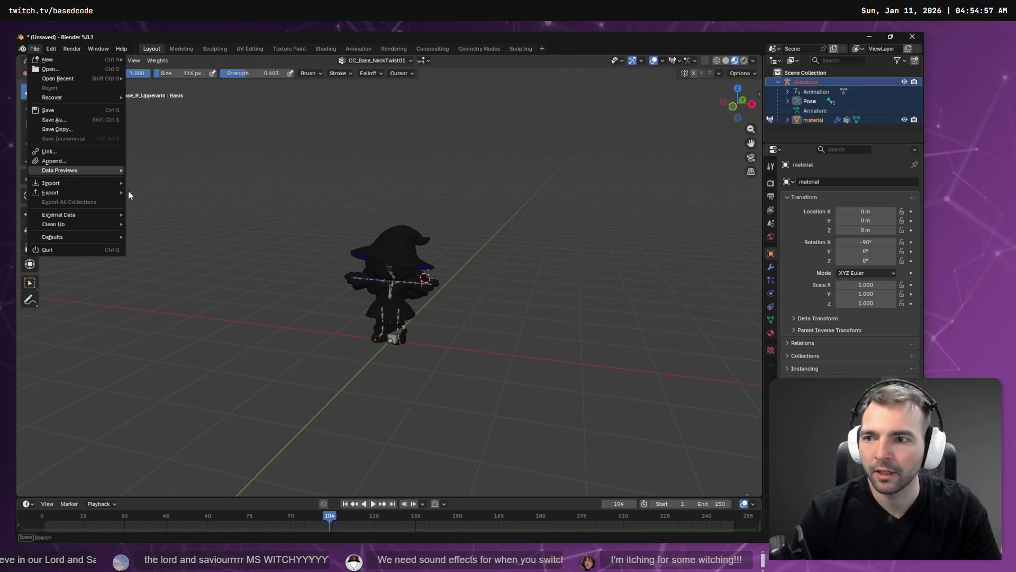
pyautogui.moveTo(91, 195)
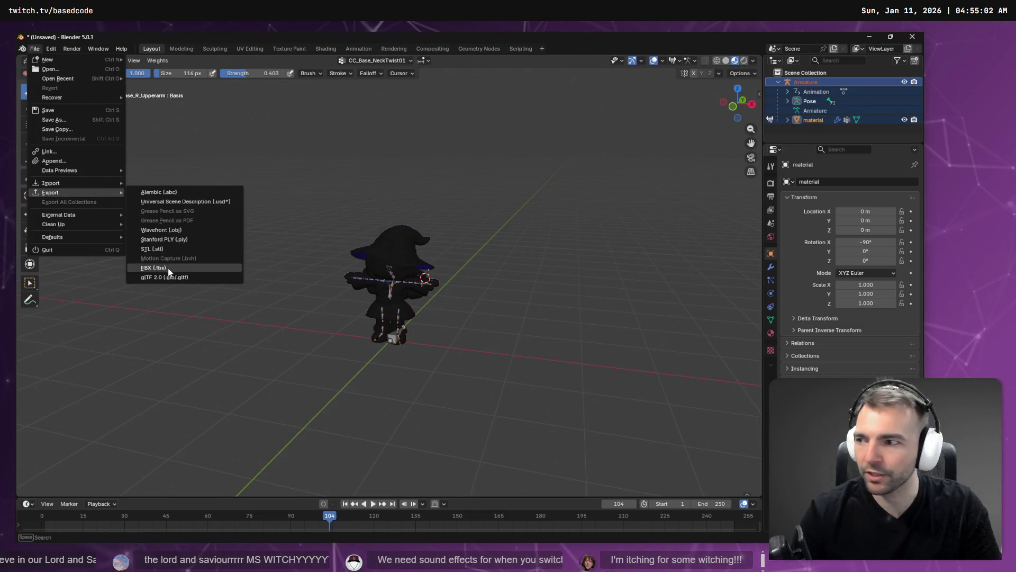
pyautogui.click(167, 268)
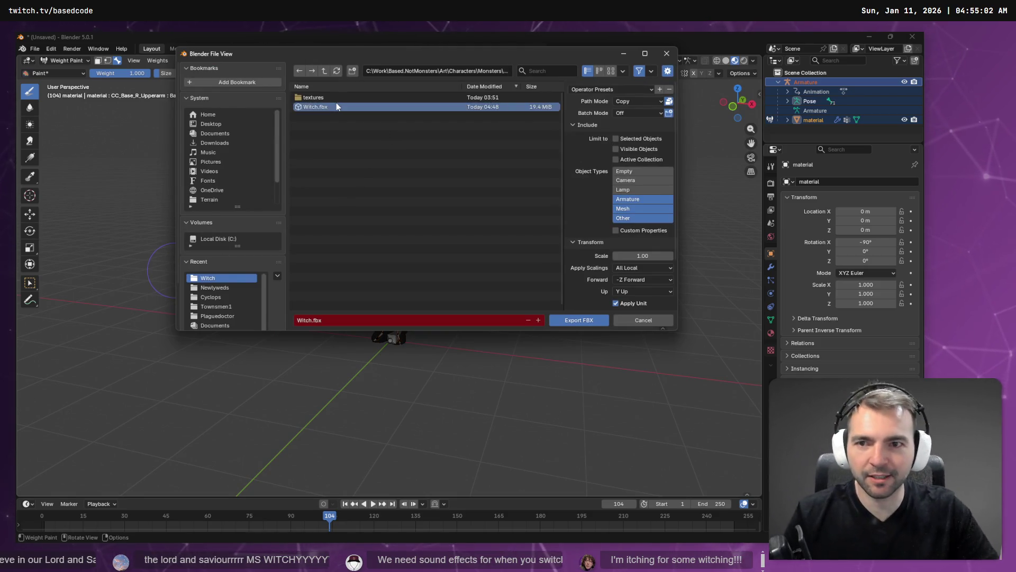
pyautogui.doubleClick(370, 106)
pyautogui.hotkey('alt', 'Tab')
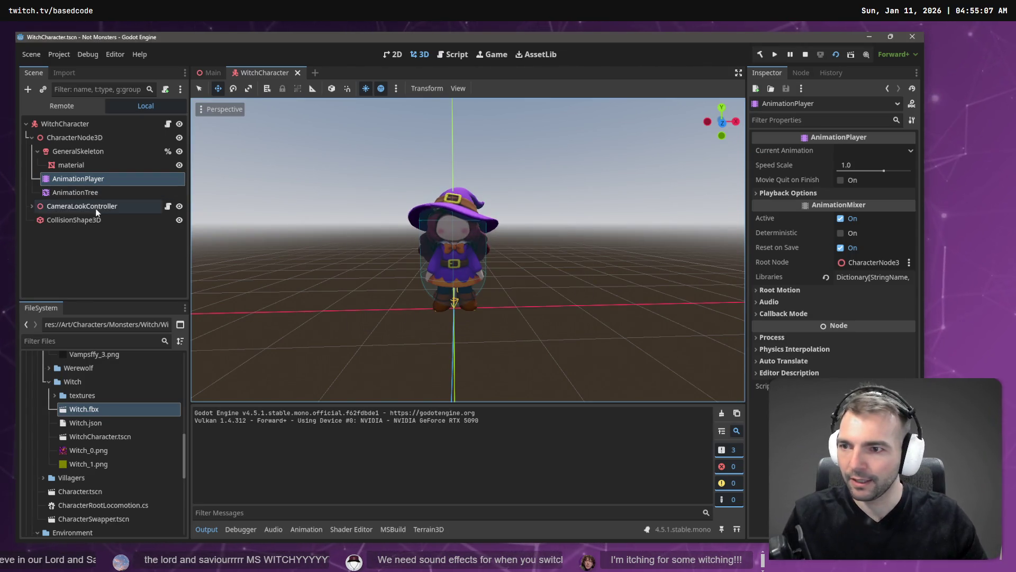
# Delete the old model nodes from CharacterNode3D through AnimationTree, then undo the deletion
pyautogui.click(80, 137)
pyautogui.keyDown('shift'); pyautogui.click(85, 195); pyautogui.keyUp('shift')
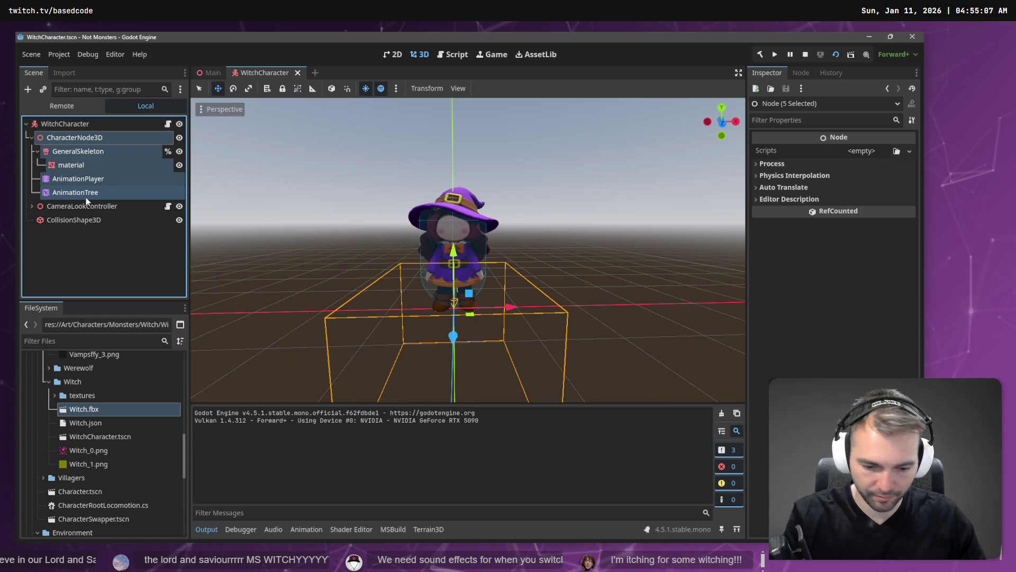
pyautogui.press('Delete')
pyautogui.press('Return')
pyautogui.moveTo(86, 401); pyautogui.dragTo(96, 203)
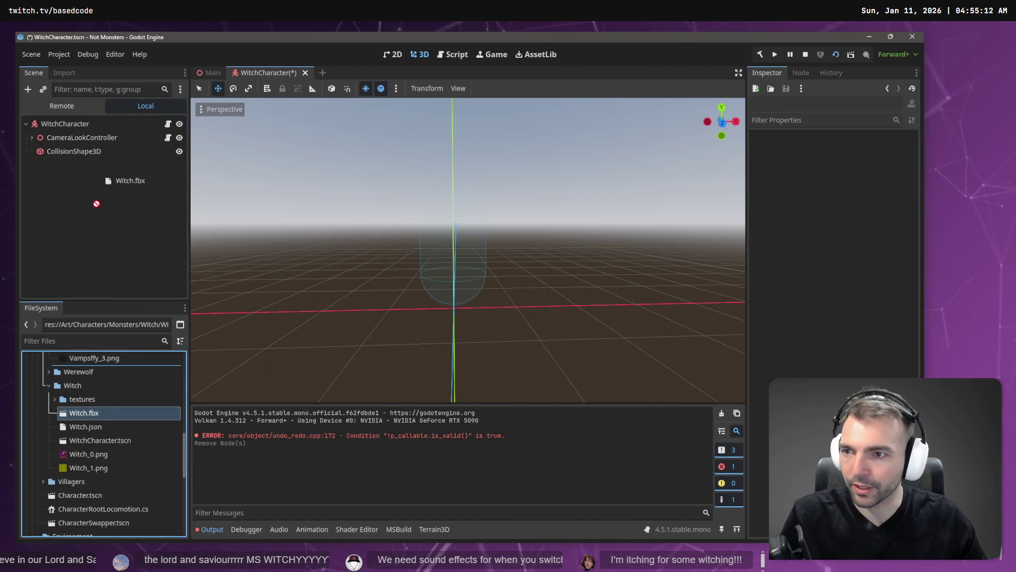
pyautogui.hotkey('ctrl', 'z')
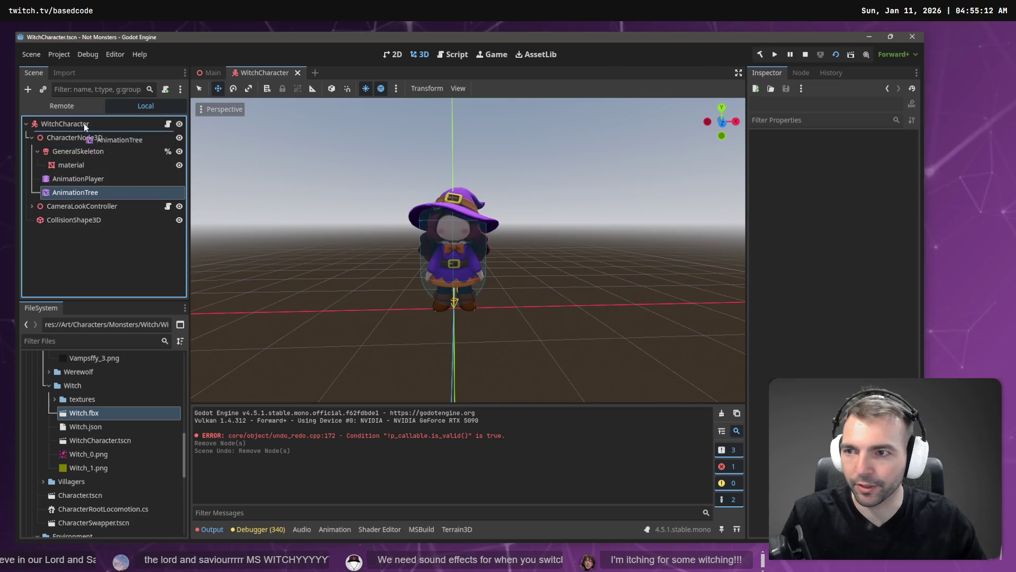
# Delete CharacterNode3D through AnimationPlayer, instance Witch.fbx into the scene and make it local
pyautogui.click(85, 139)
pyautogui.keyDown('shift'); pyautogui.click(80, 179); pyautogui.keyUp('shift')
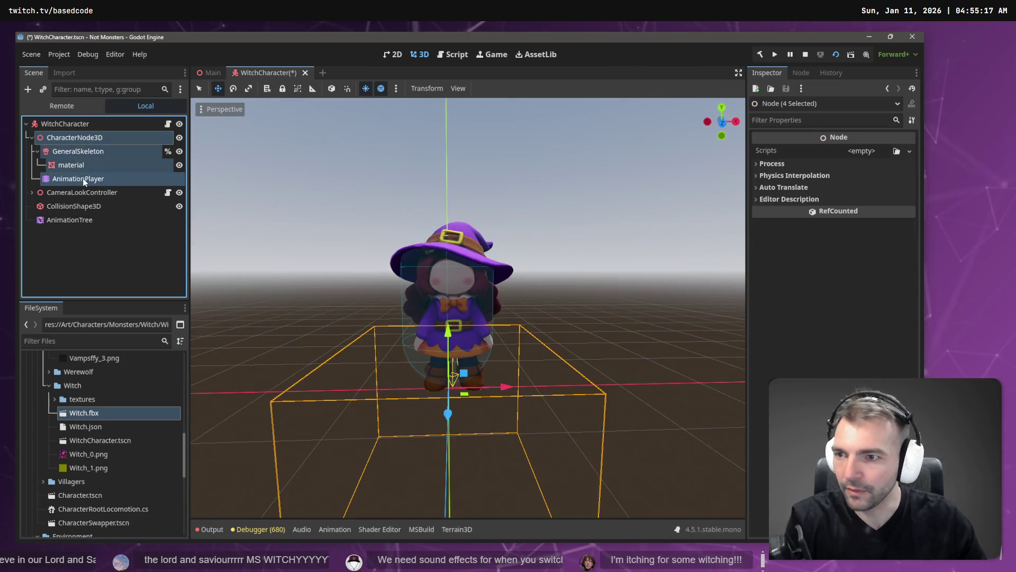
pyautogui.press('Delete')
pyautogui.click(433, 296)
pyautogui.moveTo(82, 413); pyautogui.dragTo(85, 127)
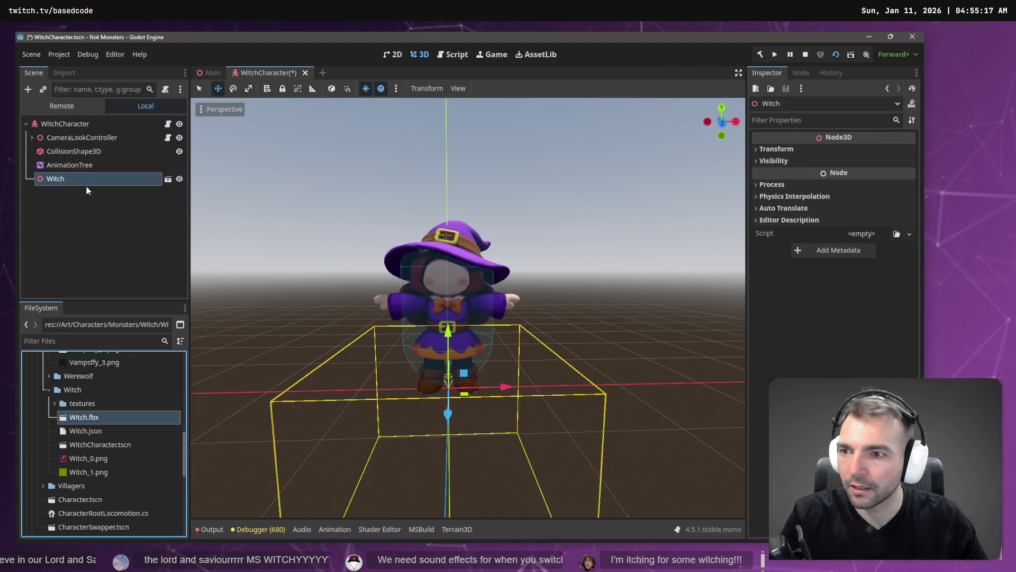
pyautogui.rightClick(78, 179)
pyautogui.click(135, 473)
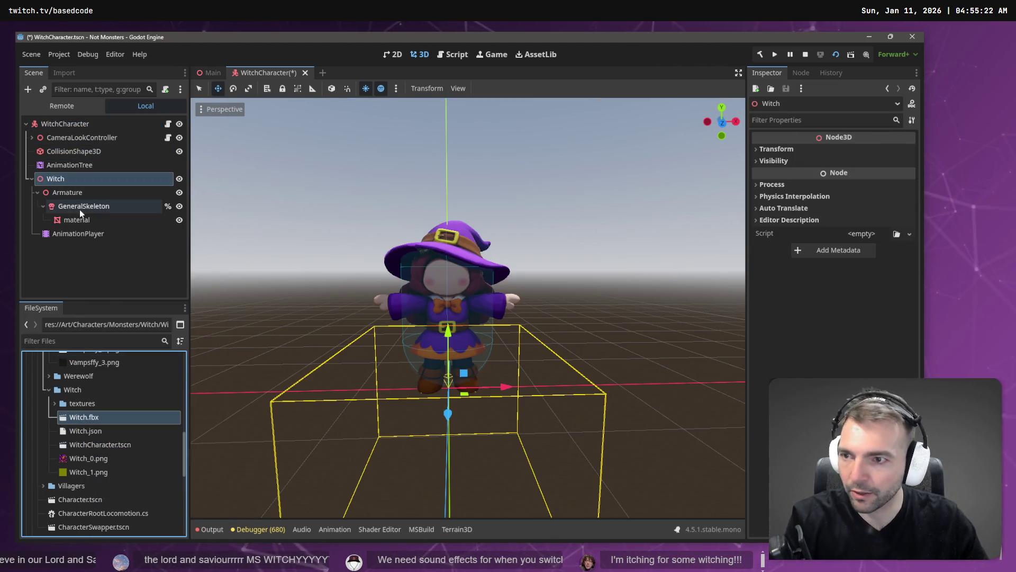
pyautogui.click(100, 234)
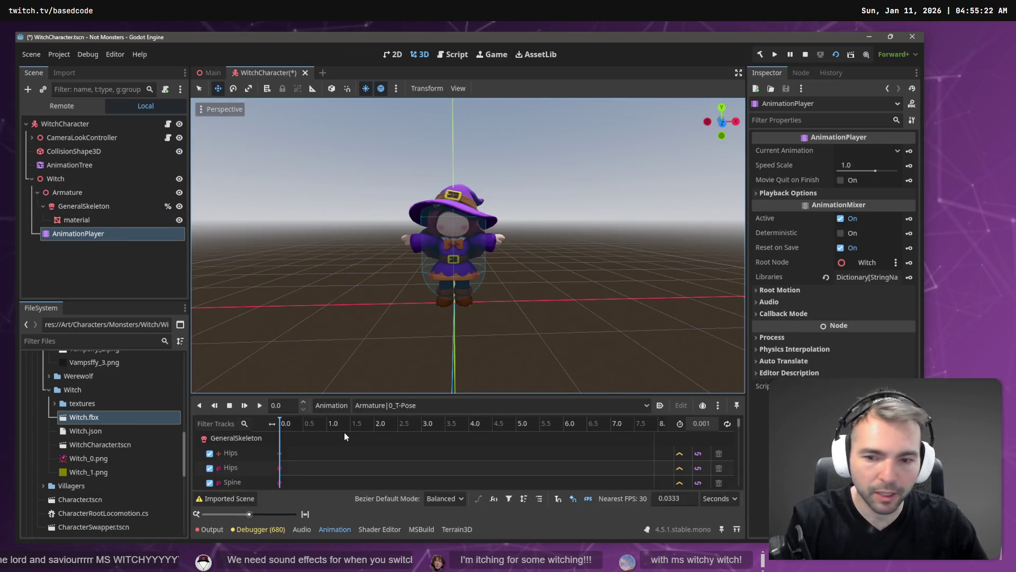
# Load Animations.fbx as an animation library into the Witch's AnimationPlayer via Manage Animations
pyautogui.click(340, 412)
pyautogui.click(347, 442)
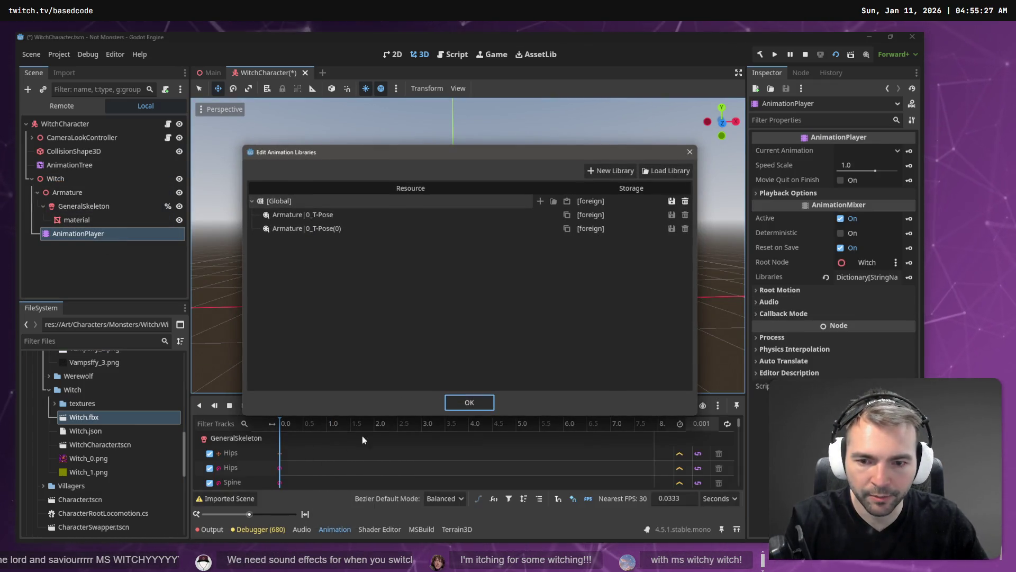
pyautogui.click(611, 170)
pyautogui.press('Escape')
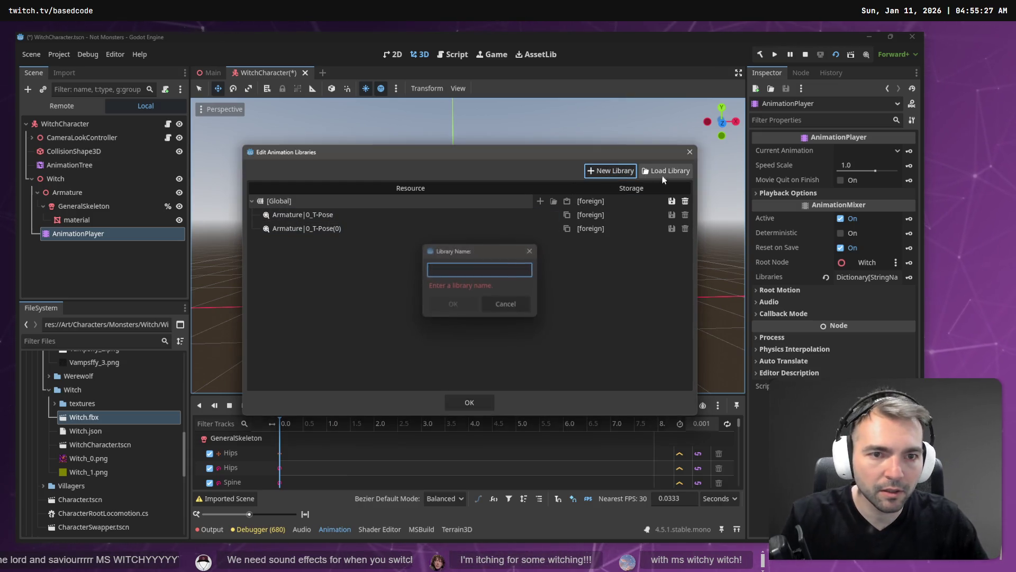
pyautogui.click(666, 171)
pyautogui.doubleClick(233, 144)
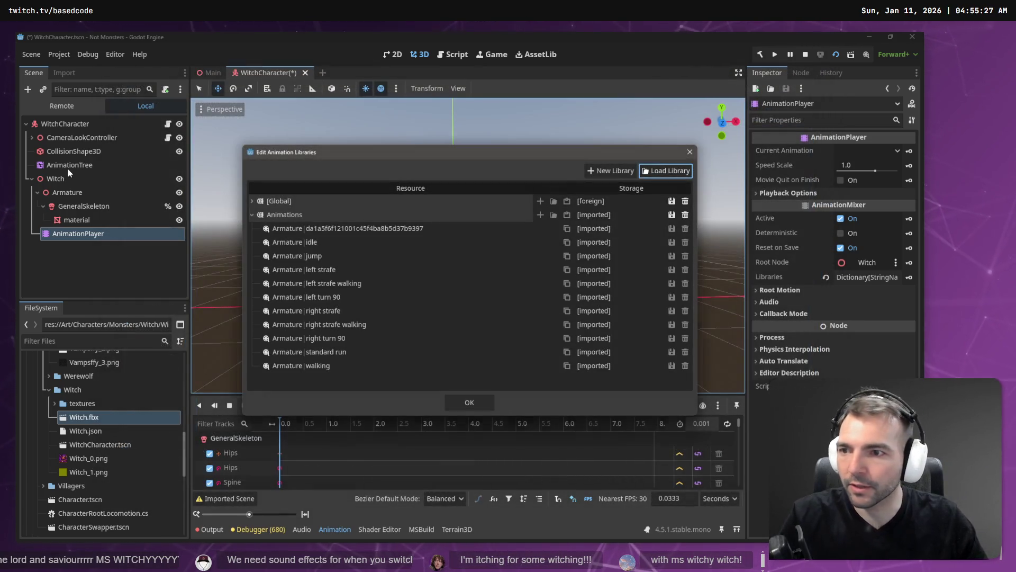
pyautogui.click(456, 401)
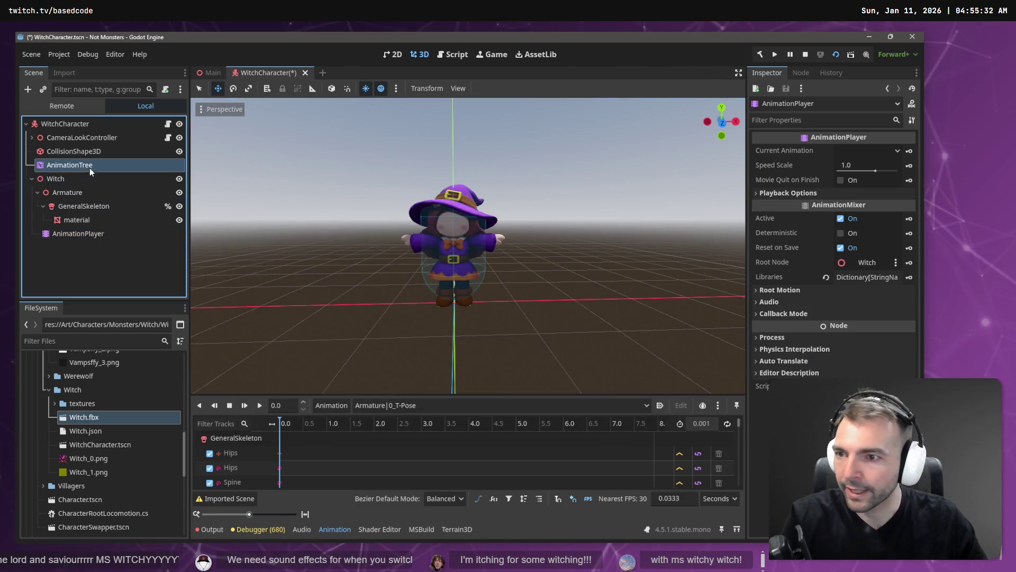
# Move AnimationTree under Witch, assign its AnimationPlayer, lift GeneralSkeleton and material up, and delete Armature
pyautogui.moveTo(87, 165)
pyautogui.mouseDown()
pyautogui.moveTo(90, 182)
pyautogui.moveTo(62, 182)
pyautogui.mouseUp()
pyautogui.moveTo(78, 220)
pyautogui.mouseDown()
pyautogui.moveTo(212, 239)
pyautogui.moveTo(871, 180)
pyautogui.mouseUp()
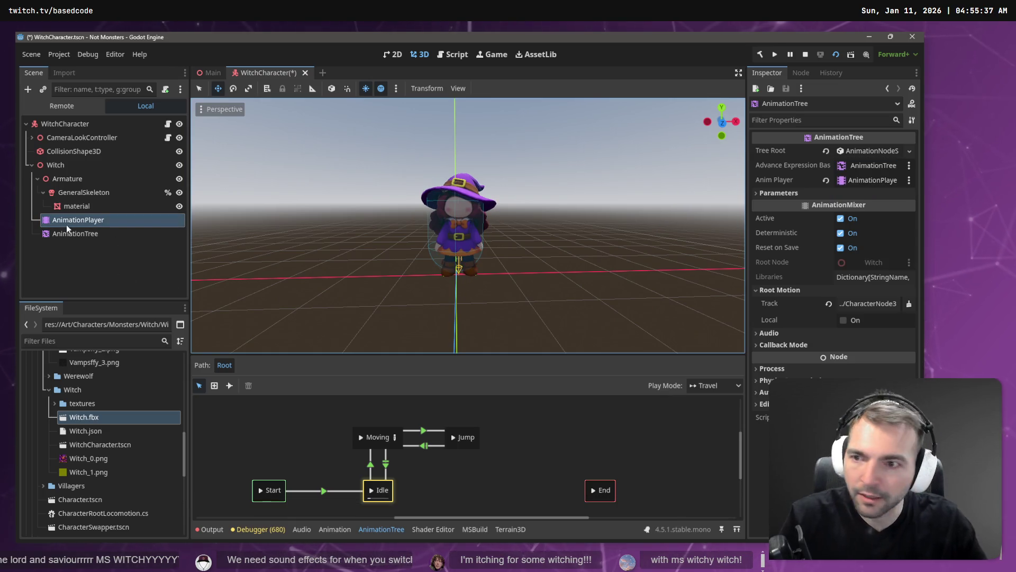
pyautogui.click(80, 189)
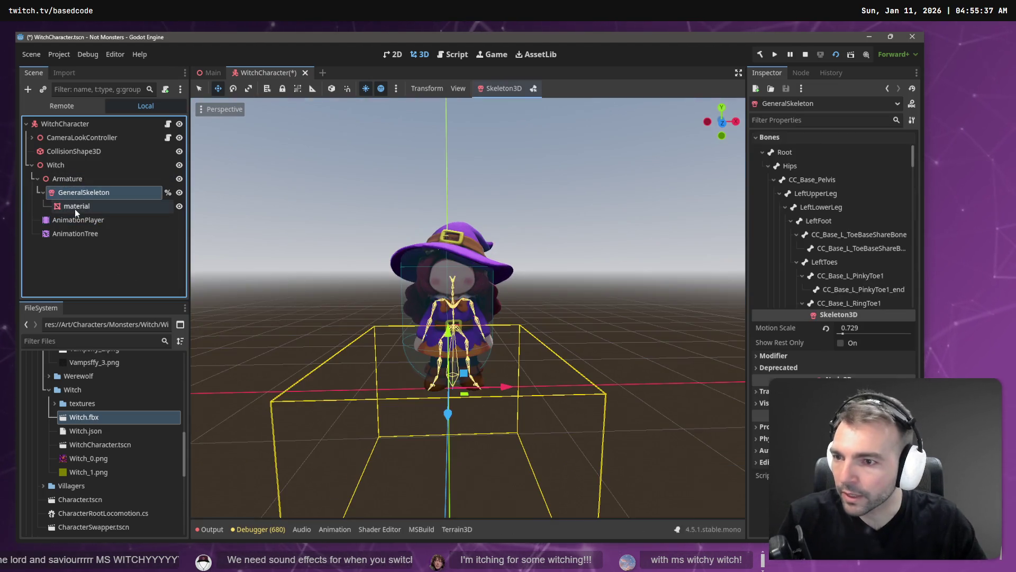
pyautogui.keyDown('shift'); pyautogui.click(75, 208); pyautogui.keyUp('shift')
pyautogui.moveTo(76, 194); pyautogui.dragTo(67, 166)
pyautogui.click(75, 181)
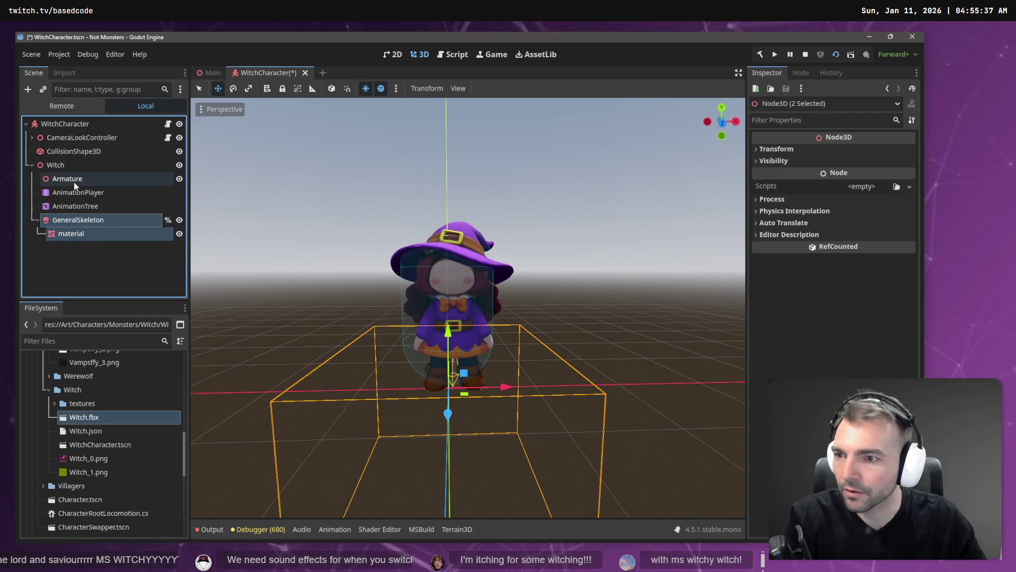
pyautogui.press('Delete')
pyautogui.press('Return')
# Place GeneralSkeleton and material first under Witch and rename the Witch node to 'CharacterNode3D'
pyautogui.click(58, 164)
pyautogui.click(58, 194)
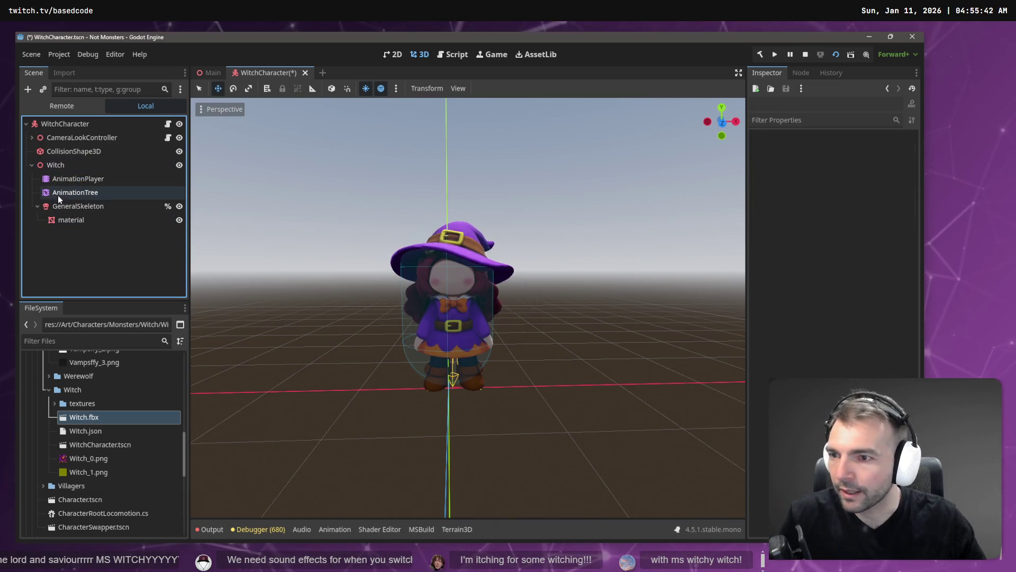
pyautogui.click(61, 206)
pyautogui.keyDown('shift'); pyautogui.click(70, 219); pyautogui.keyUp('shift')
pyautogui.moveTo(70, 219); pyautogui.dragTo(64, 169)
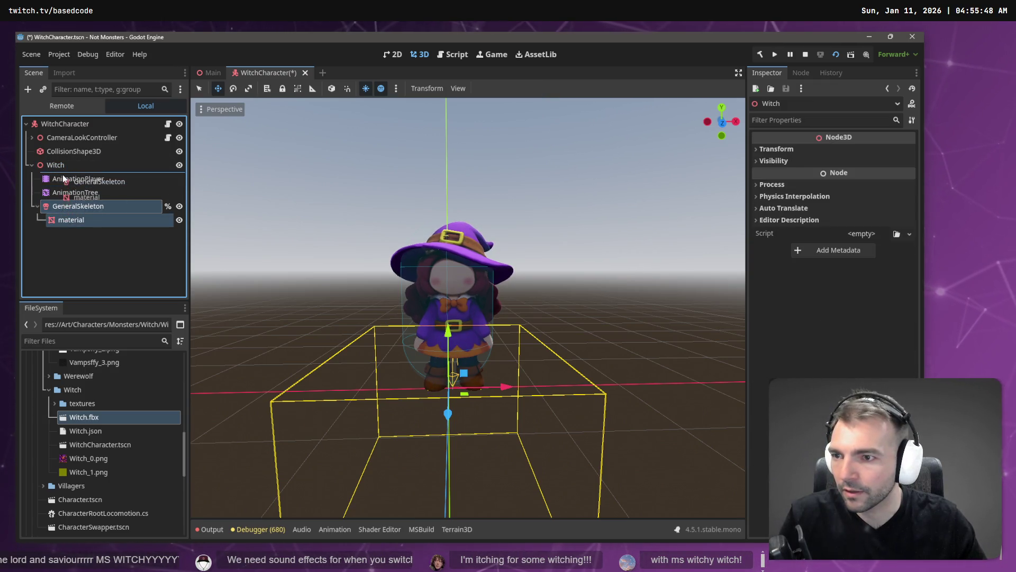
pyautogui.click(55, 165)
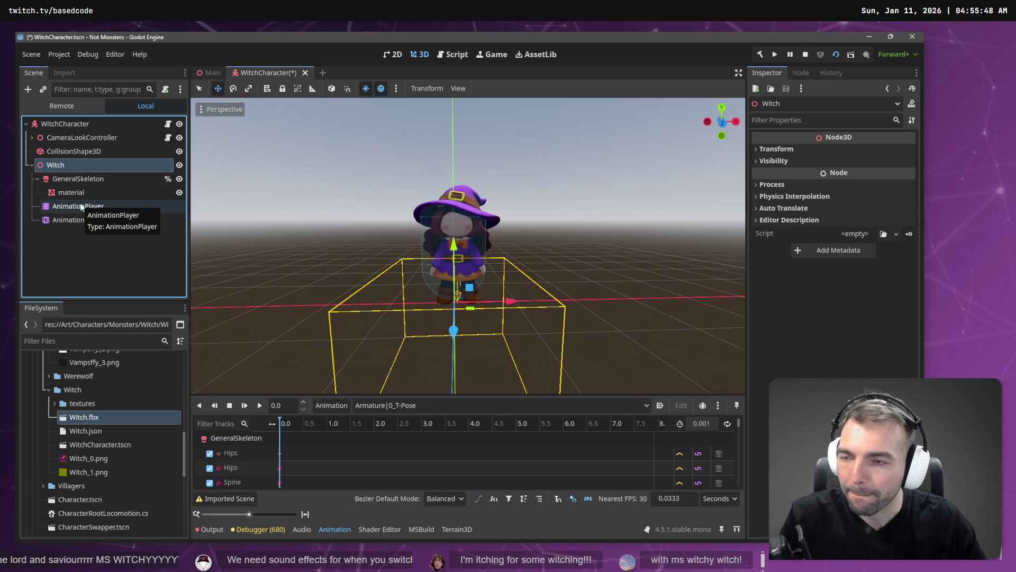
pyautogui.press('F2')
pyautogui.write('Character')
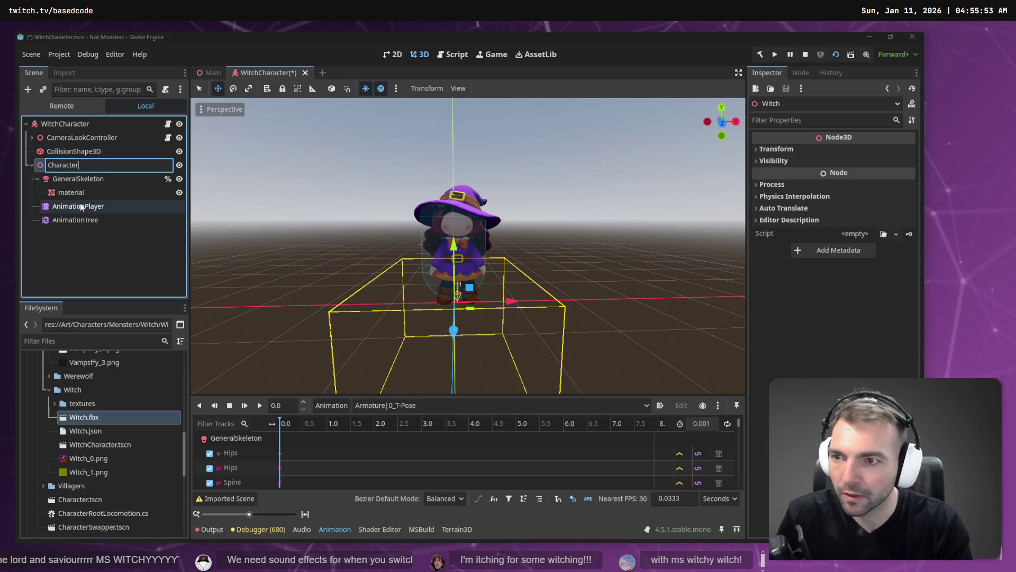
pyautogui.write('Node3D')
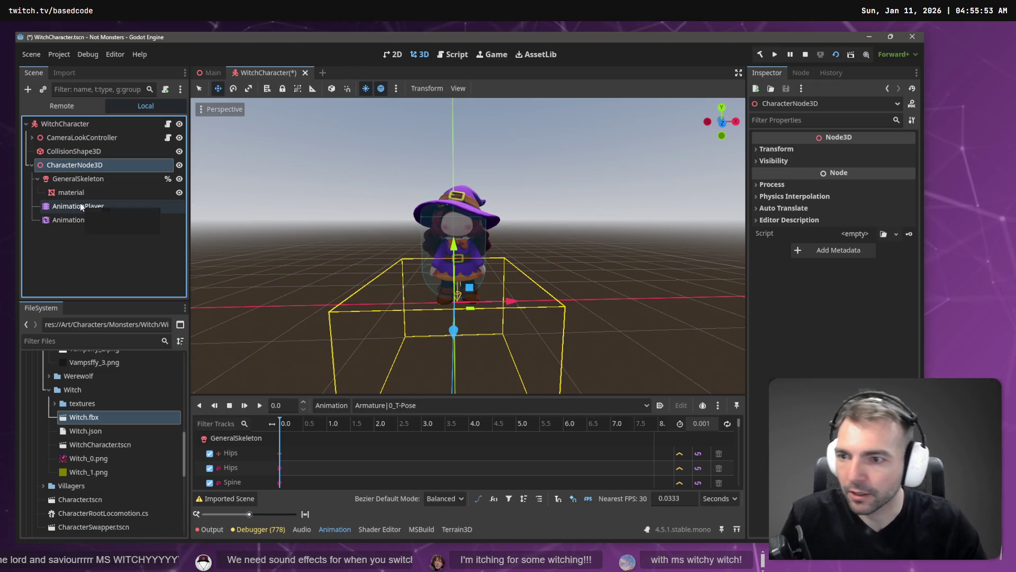
pyautogui.click(78, 208)
# Set the AnimationTree root motion track to the skeleton Root and run the game with F5
pyautogui.click(78, 218)
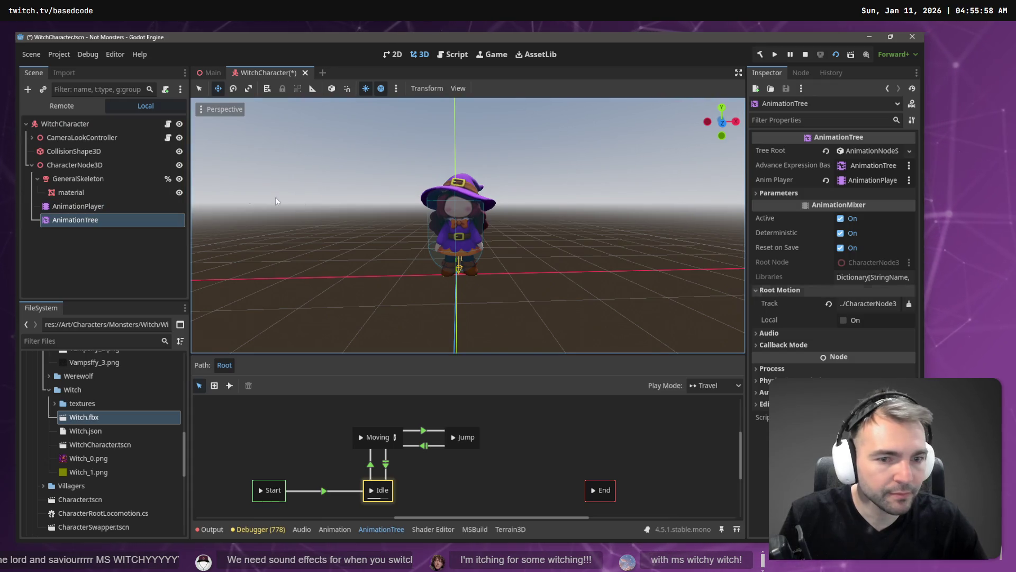
pyautogui.click(860, 304)
pyautogui.doubleClick(374, 196)
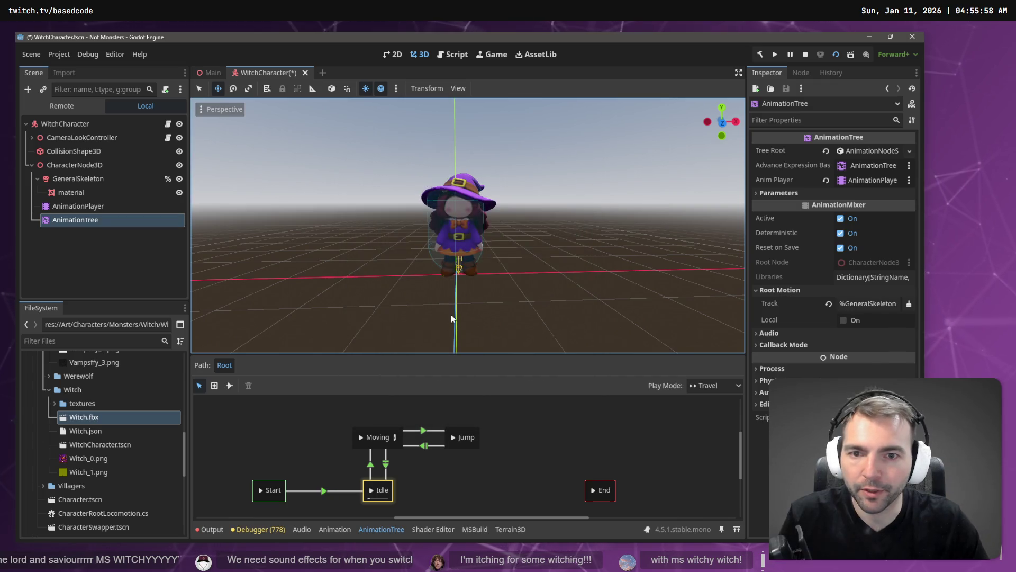
pyautogui.press('F5')
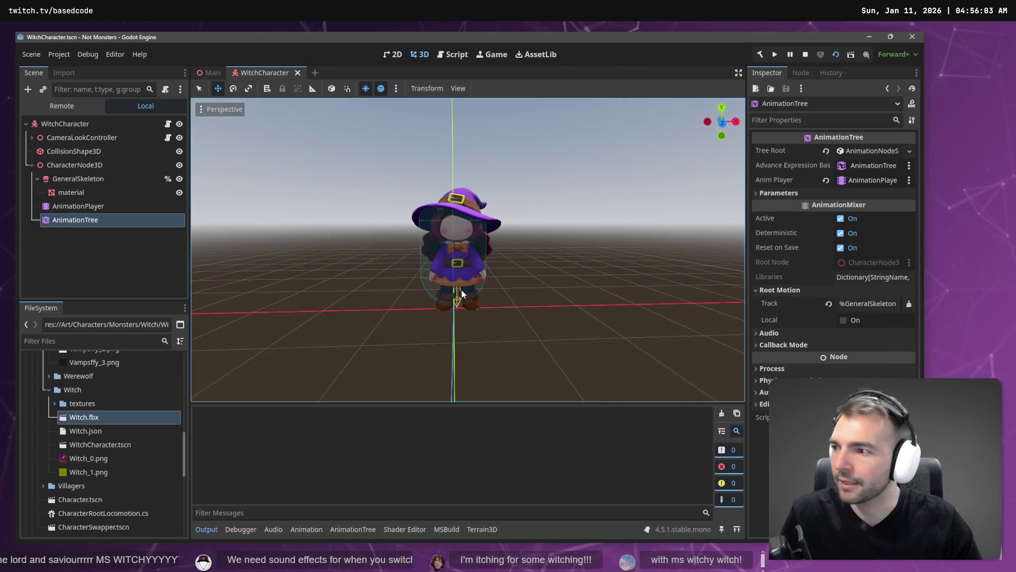
pyautogui.press('w')
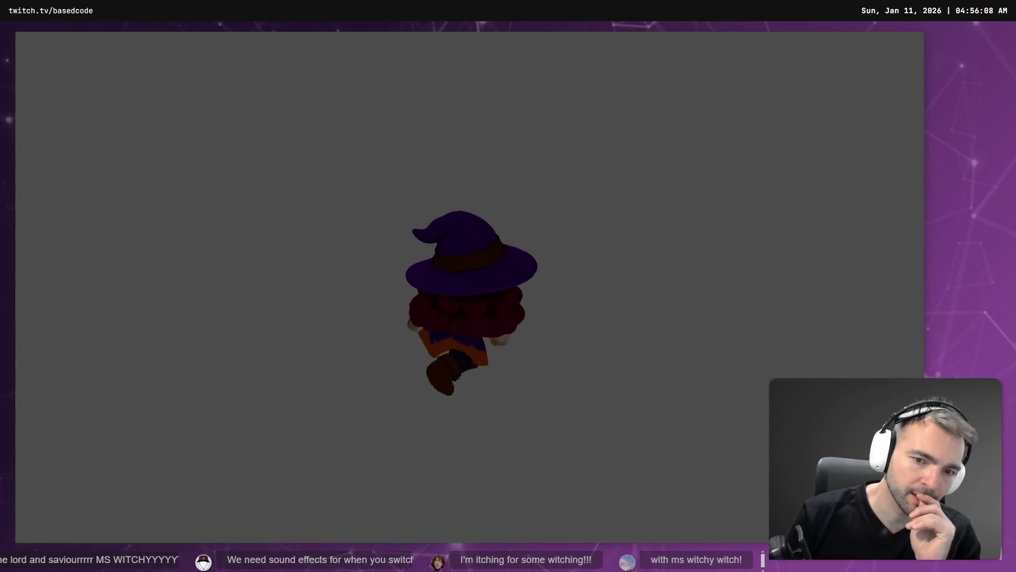
# Steer the witch with D, S, W and D to test turning and walking, then stop the game with F8
pyautogui.press('d')
pyautogui.press('s')
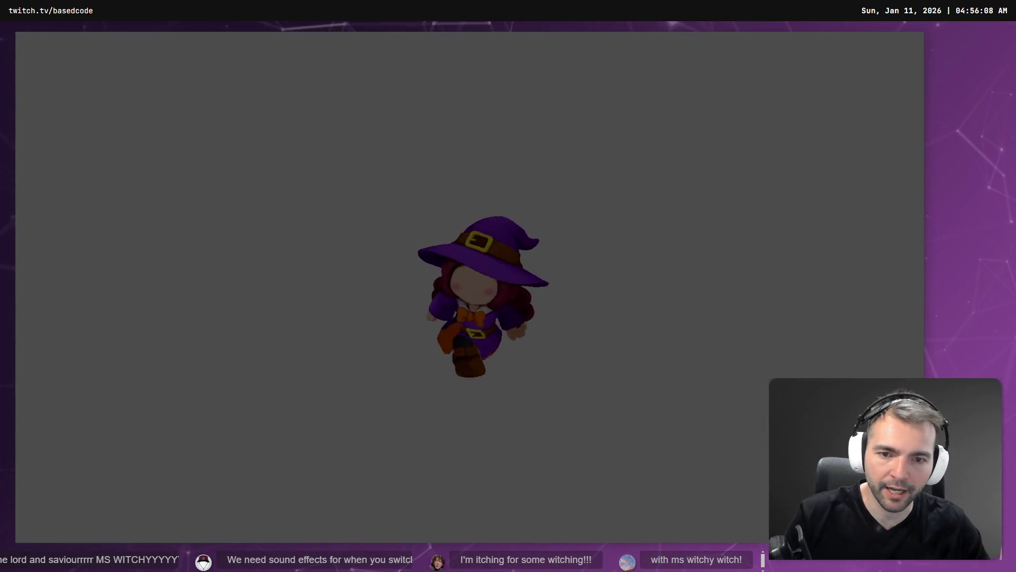
pyautogui.press('w')
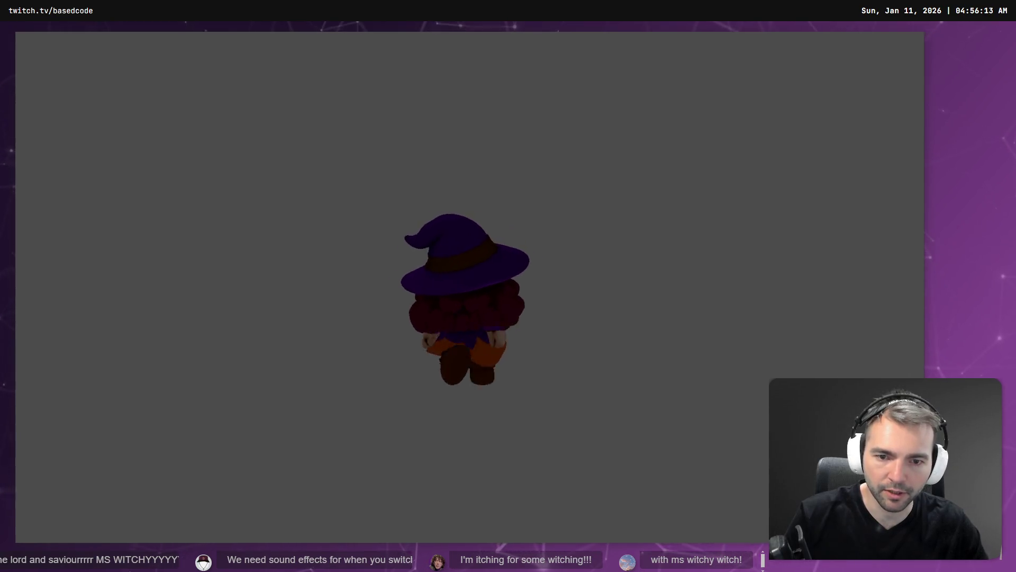
pyautogui.press('d')
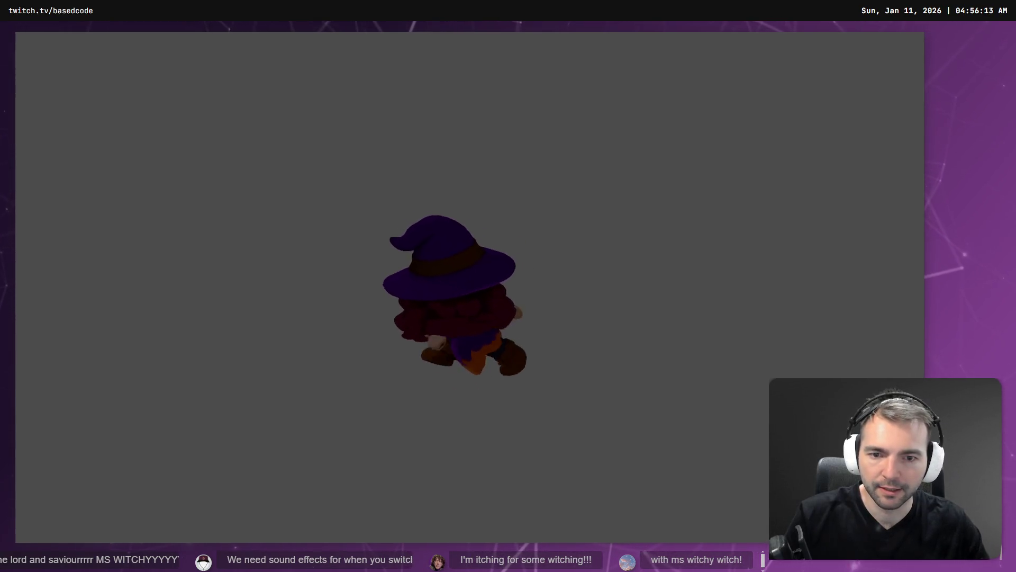
pyautogui.press('F8')
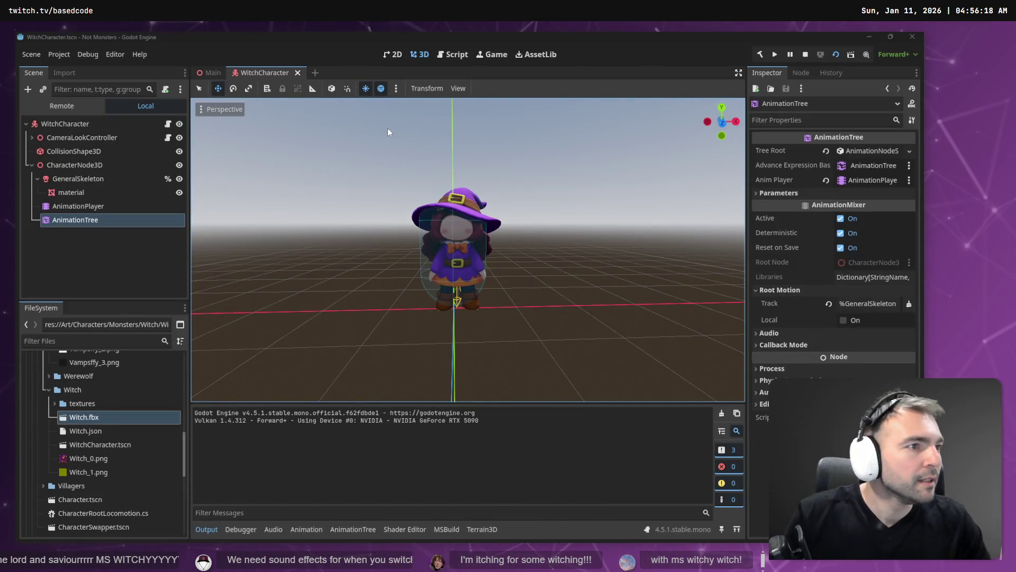
pyautogui.hotkey('alt', 'Tab')
# Check the brush weight and size, view the witch's back, and pick CC_Base_Hip from the vertex groups
pyautogui.scroll(5, 475, 238)
pyautogui.rightClick(616, 229)
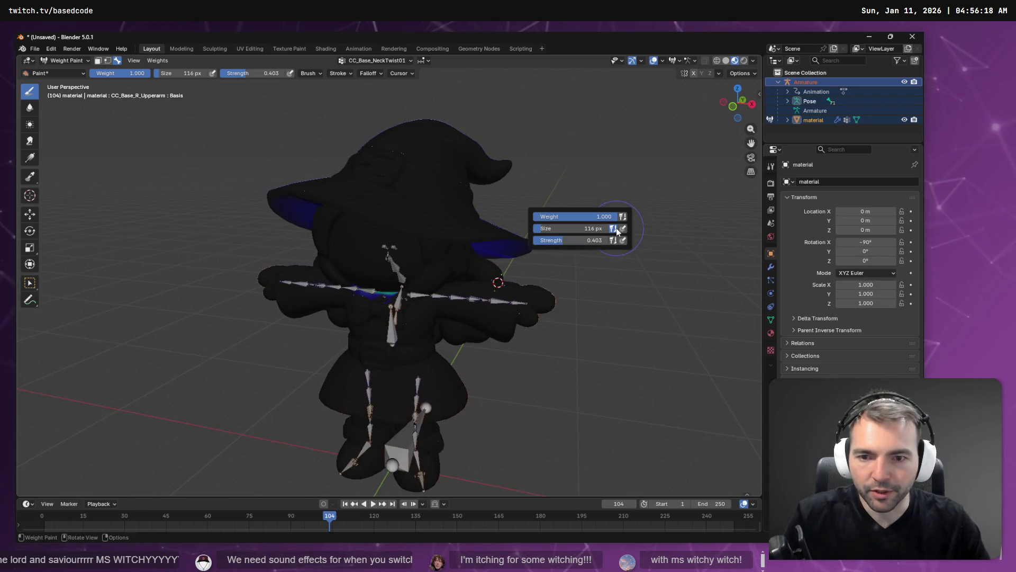
pyautogui.moveTo(602, 148)
pyautogui.mouseDown()
pyautogui.moveTo(427, 125)
pyautogui.moveTo(436, 116)
pyautogui.moveTo(431, 132)
pyautogui.mouseUp()
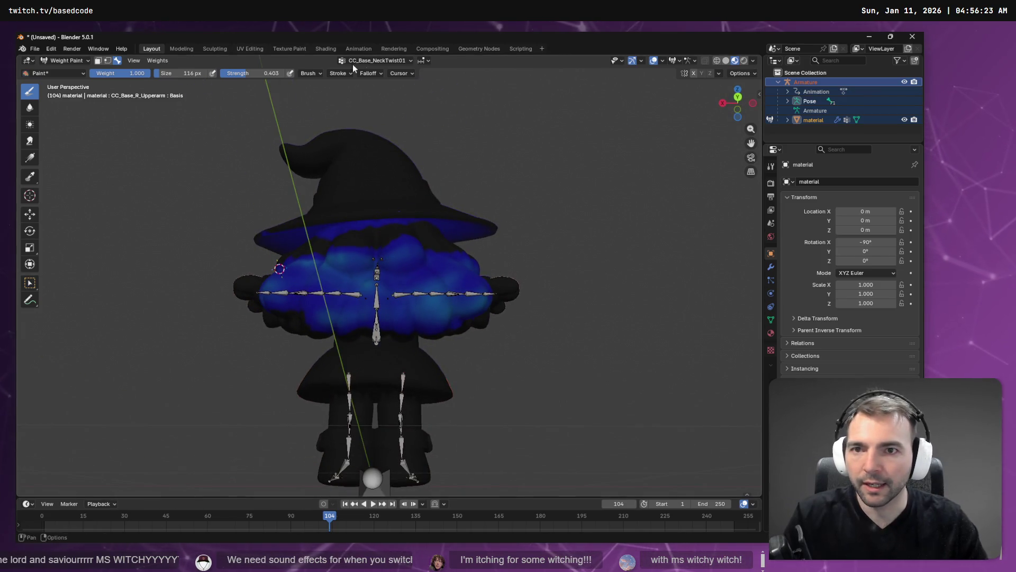
pyautogui.click(374, 61)
pyautogui.scroll(-3, 369, 110)
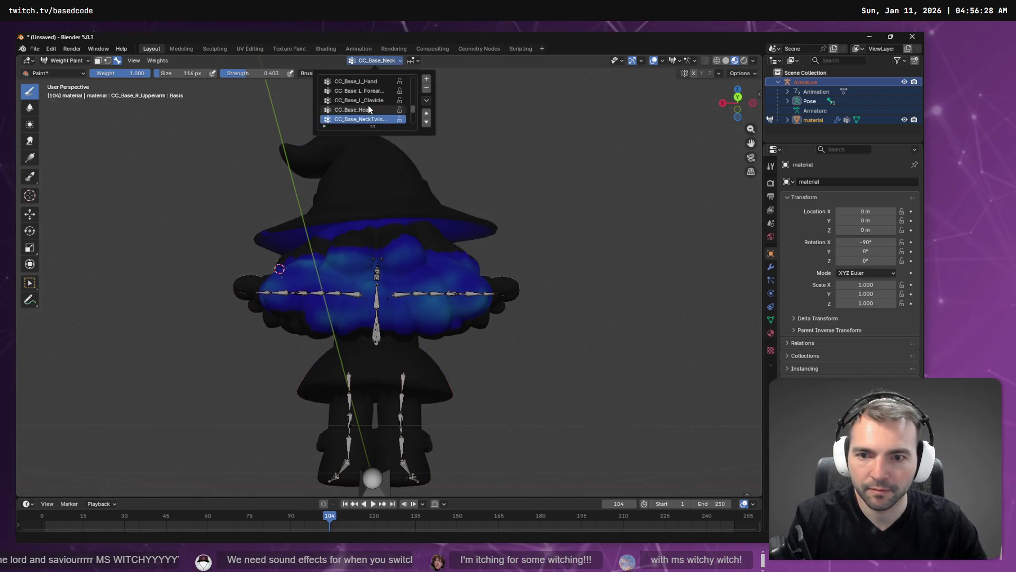
pyautogui.scroll(1, 369, 110)
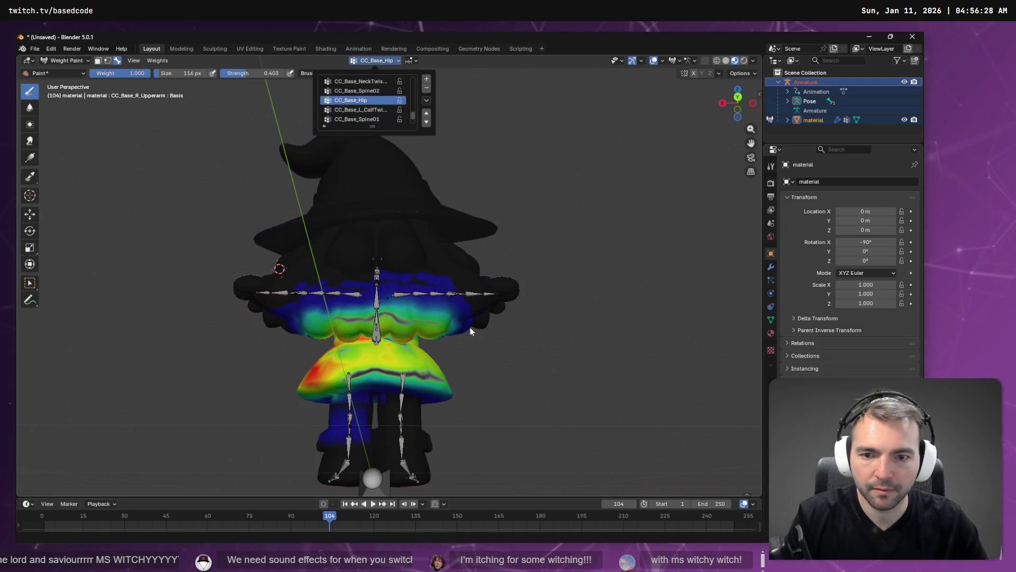
# Paint CC_Base_Hip weight onto the witch's upper body and dab the shoulder area
pyautogui.moveTo(544, 325)
pyautogui.mouseDown()
pyautogui.moveTo(370, 233)
pyautogui.moveTo(387, 254)
pyautogui.moveTo(364, 263)
pyautogui.mouseUp()
pyautogui.moveTo(505, 311); pyautogui.dragTo(427, 280)
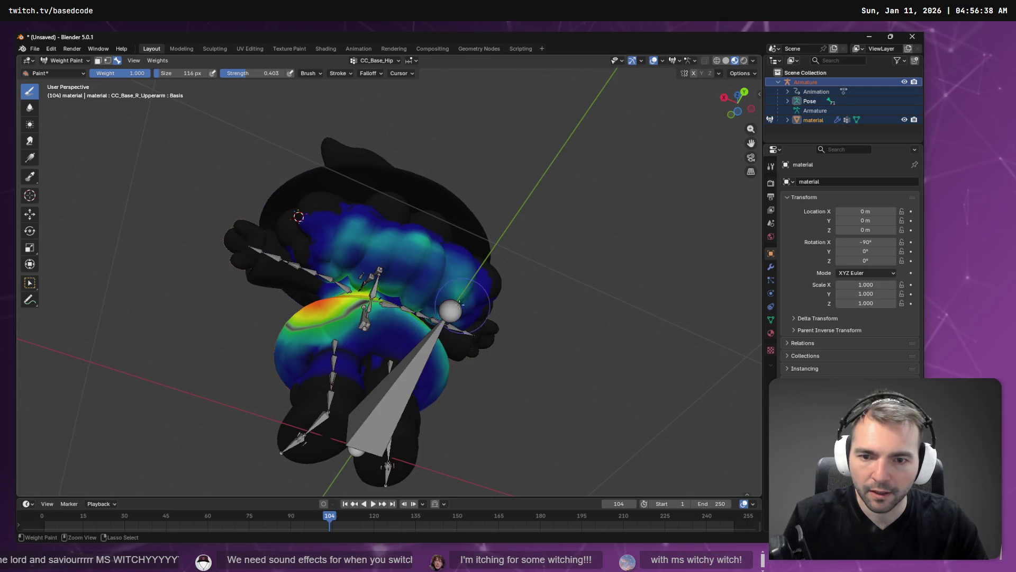
pyautogui.moveTo(420, 301); pyautogui.dragTo(431, 251)
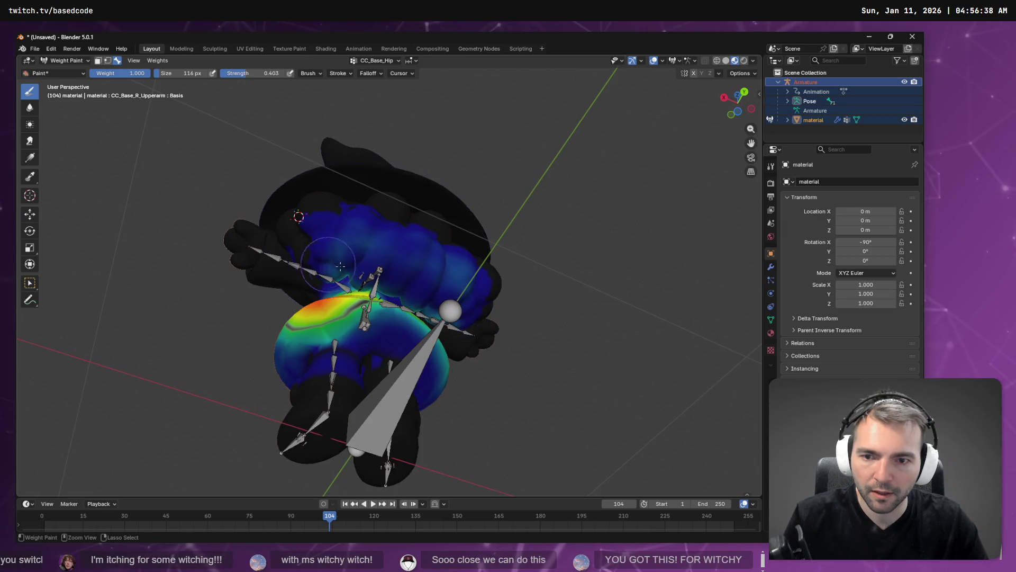
pyautogui.moveTo(384, 275); pyautogui.dragTo(450, 313)
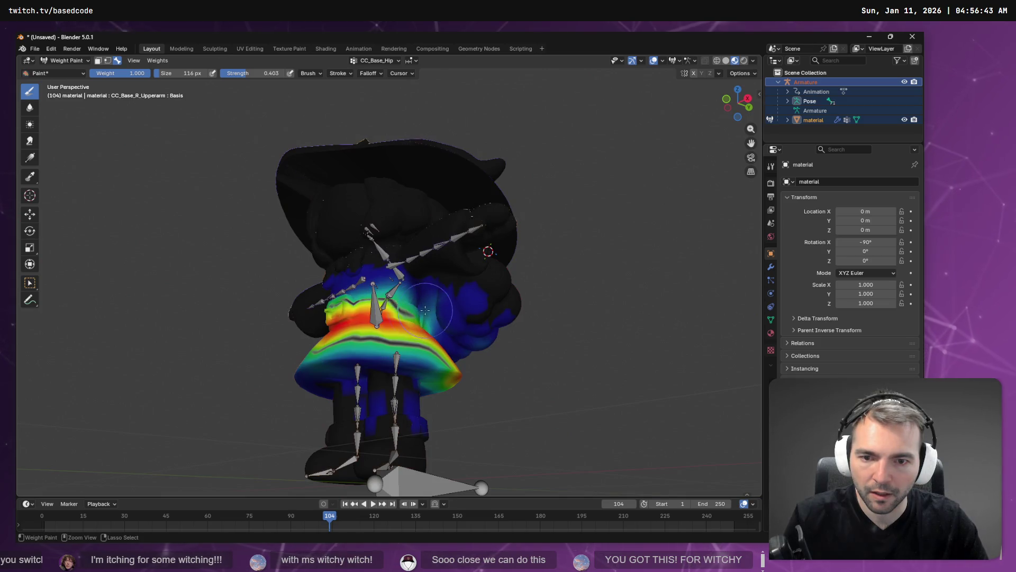
pyautogui.keyDown('ctrl'); pyautogui.click(456, 314); pyautogui.keyUp('ctrl')
pyautogui.scroll(10, 438, 314)
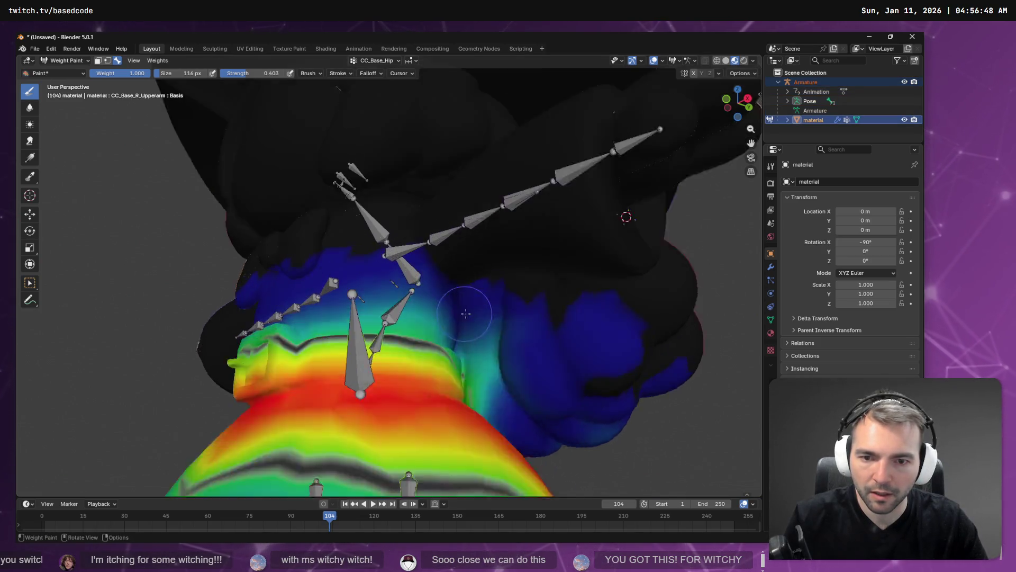
pyautogui.scroll(6, 535, 371)
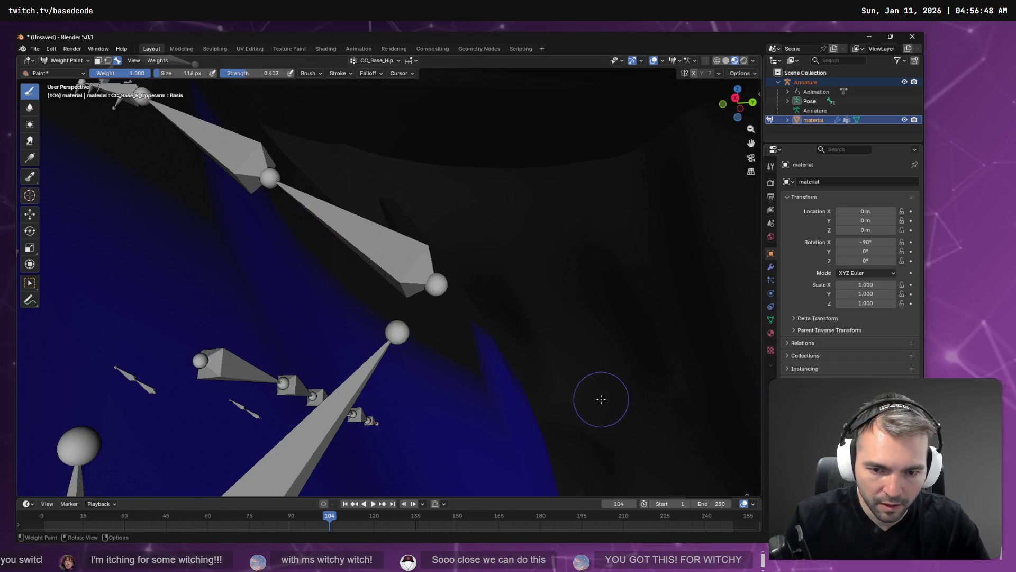
pyautogui.scroll(8, 561, 244)
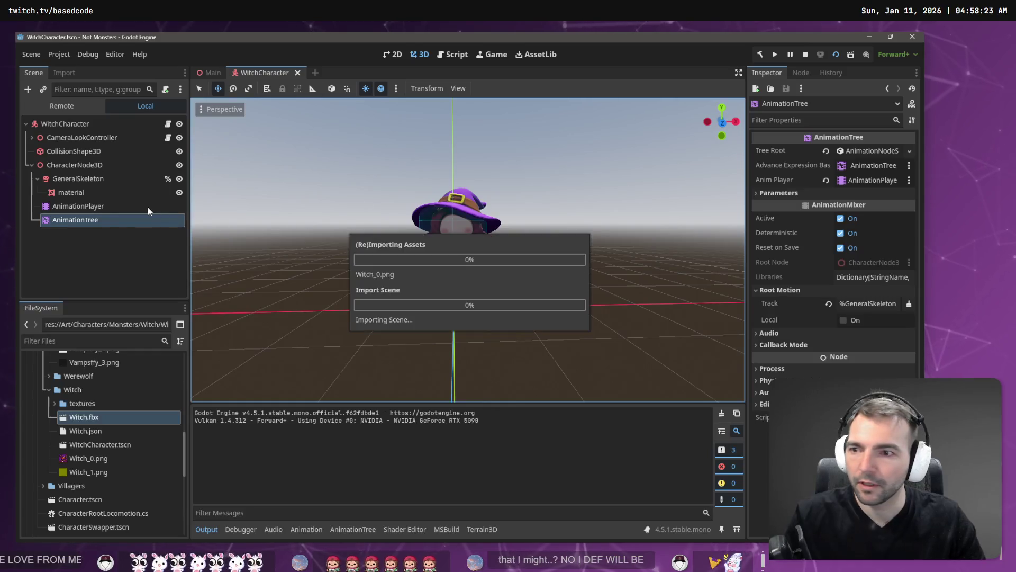
# Move AnimationTree under WitchCharacter, delete CharacterNode3D, and instance Witch.fbx as a local, editable node
pyautogui.moveTo(90, 121); pyautogui.dragTo(85, 124)
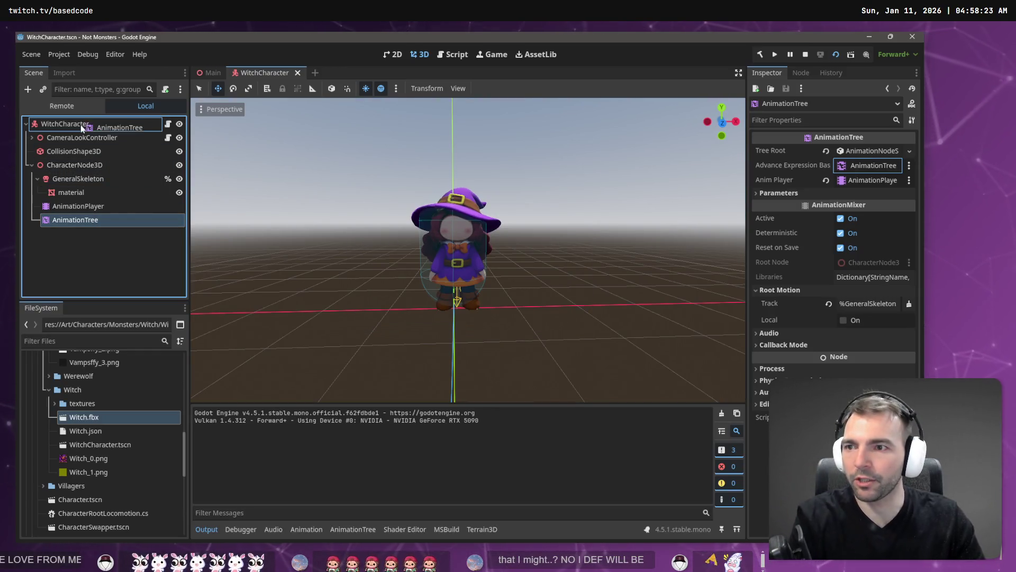
pyautogui.click(71, 165)
pyautogui.press('Delete')
pyautogui.press('Return')
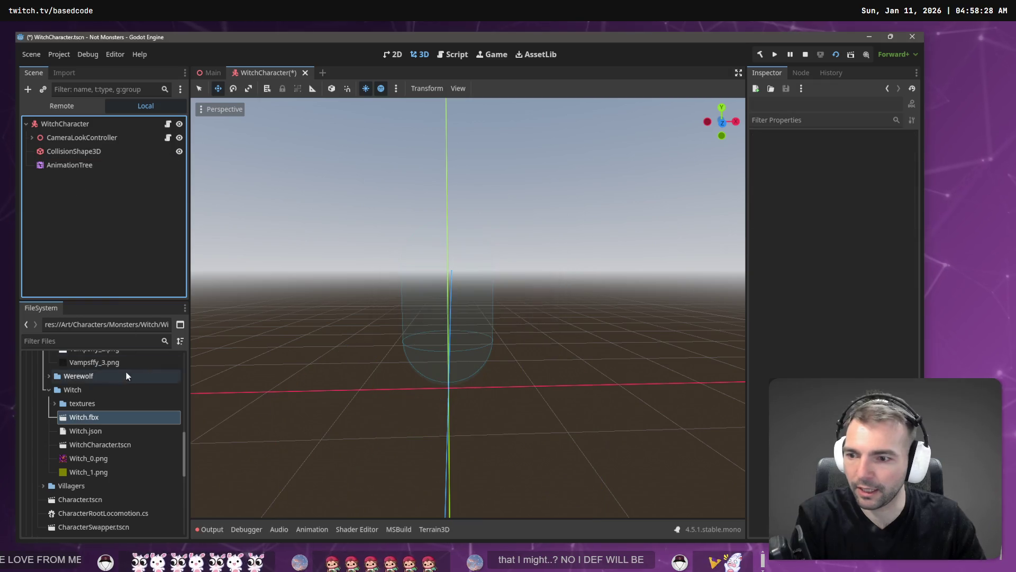
pyautogui.moveTo(88, 416)
pyautogui.mouseDown()
pyautogui.moveTo(84, 275)
pyautogui.moveTo(64, 130)
pyautogui.mouseUp()
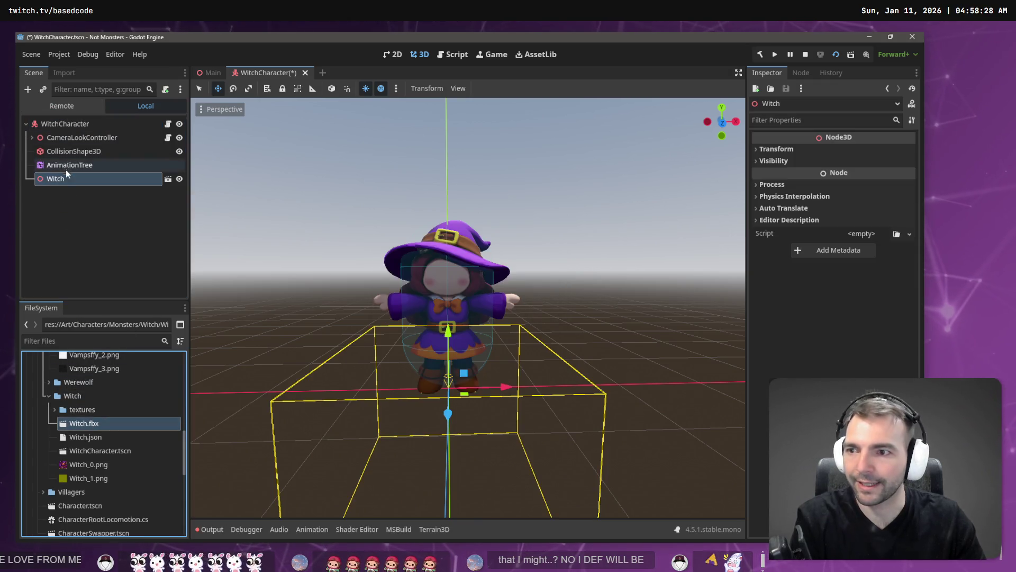
pyautogui.rightClick(68, 178)
pyautogui.click(121, 472)
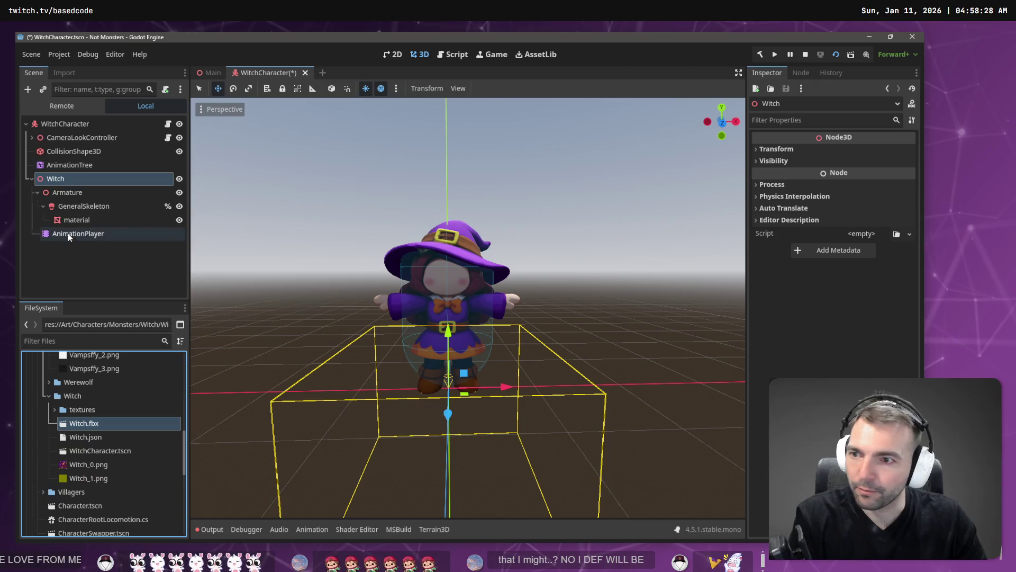
# Move GeneralSkeleton and material directly under Witch and delete the empty Armature node
pyautogui.click(84, 206)
pyautogui.keyDown('ctrl'); pyautogui.click(83, 222); pyautogui.keyUp('ctrl')
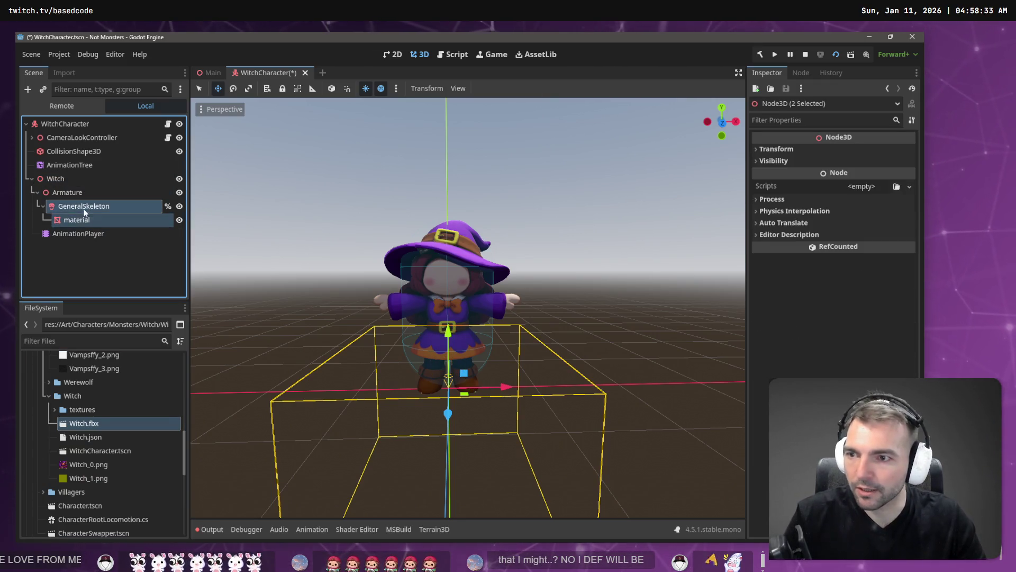
pyautogui.moveTo(72, 183)
pyautogui.mouseDown()
pyautogui.moveTo(75, 196)
pyautogui.moveTo(77, 179)
pyautogui.moveTo(871, 185)
pyautogui.mouseUp()
pyautogui.click(66, 192)
pyautogui.press('Delete')
pyautogui.press('Return')
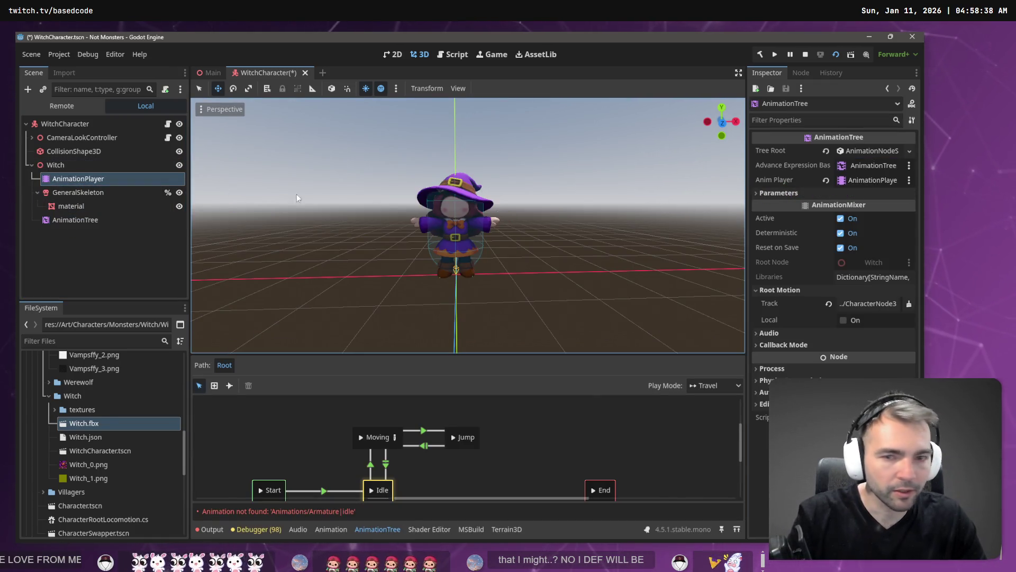
# Review the AnimationTree, AnimationPlayer and Witch nodes, then open the AnimationPlayer's library manager
pyautogui.click(66, 220)
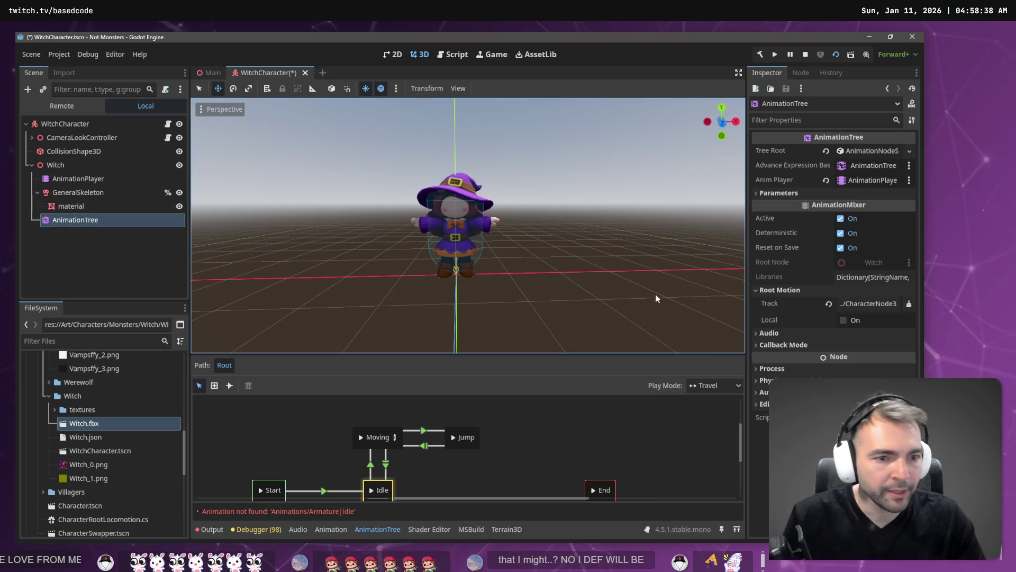
pyautogui.click(93, 178)
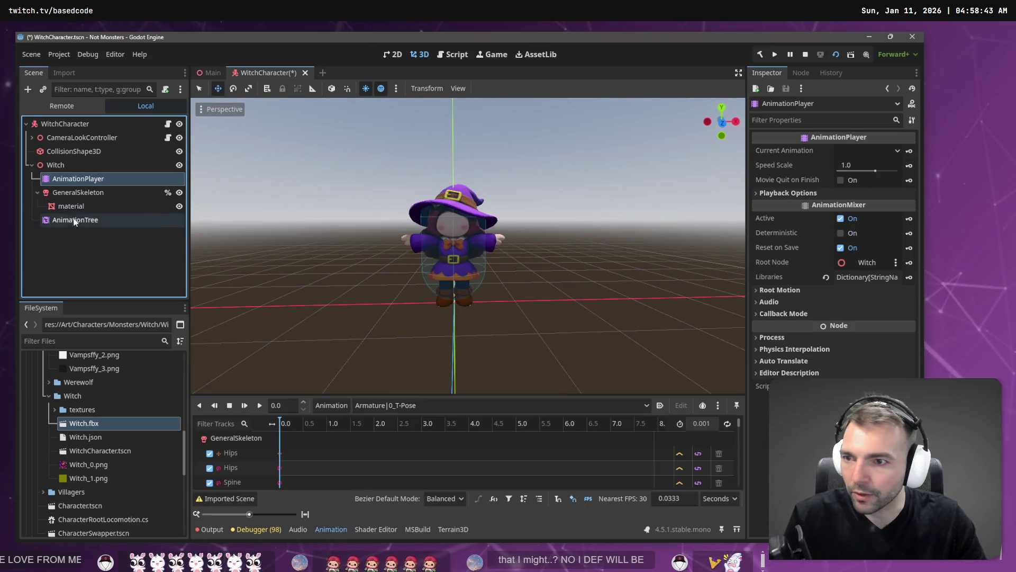
pyautogui.click(74, 220)
pyautogui.click(97, 165)
pyautogui.click(97, 180)
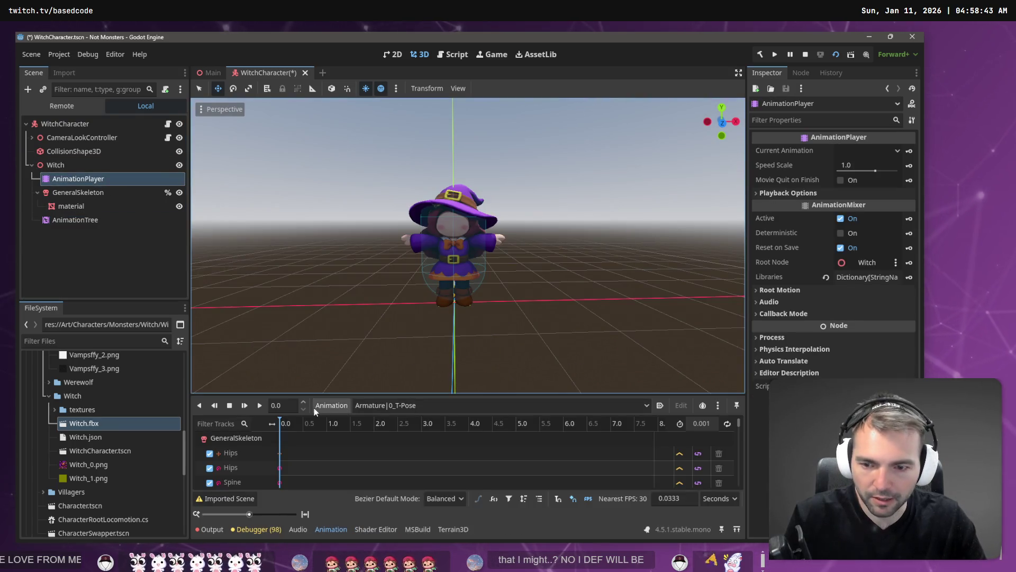
pyautogui.click(332, 406)
pyautogui.click(357, 441)
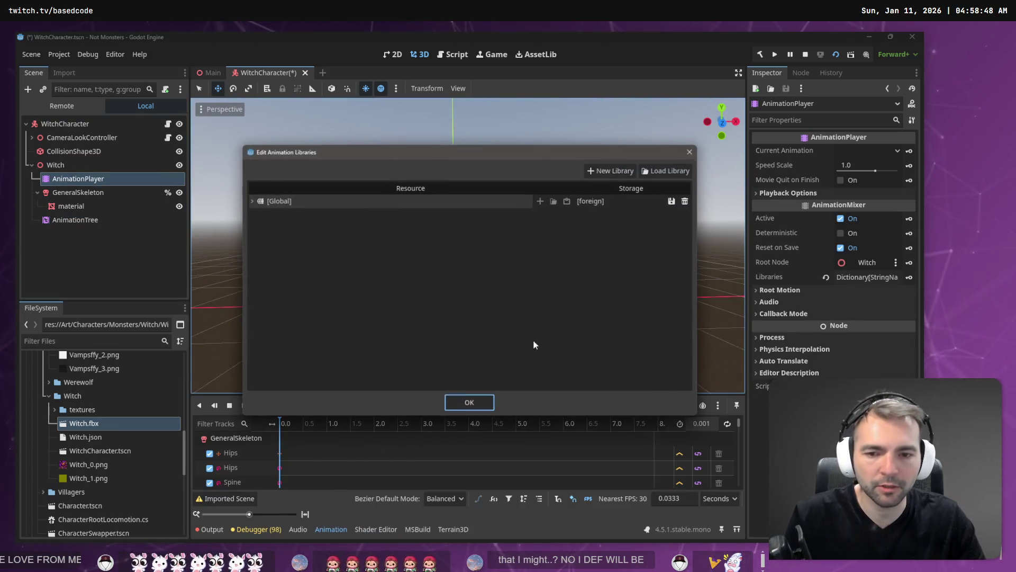
# Load Animations.fbx as an animation library and confirm the library changes
pyautogui.click(666, 170)
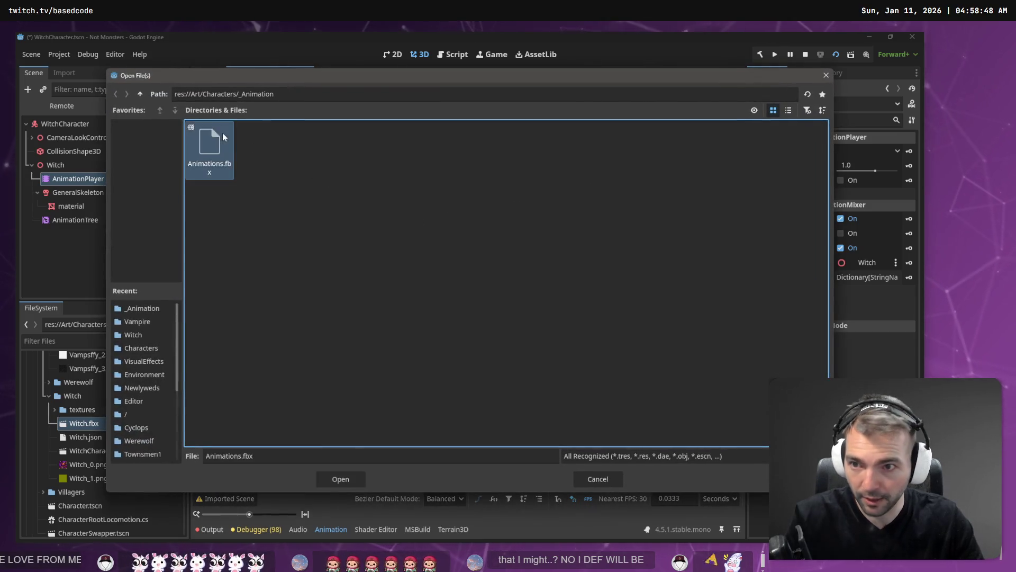
pyautogui.doubleClick(222, 133)
pyautogui.click(465, 402)
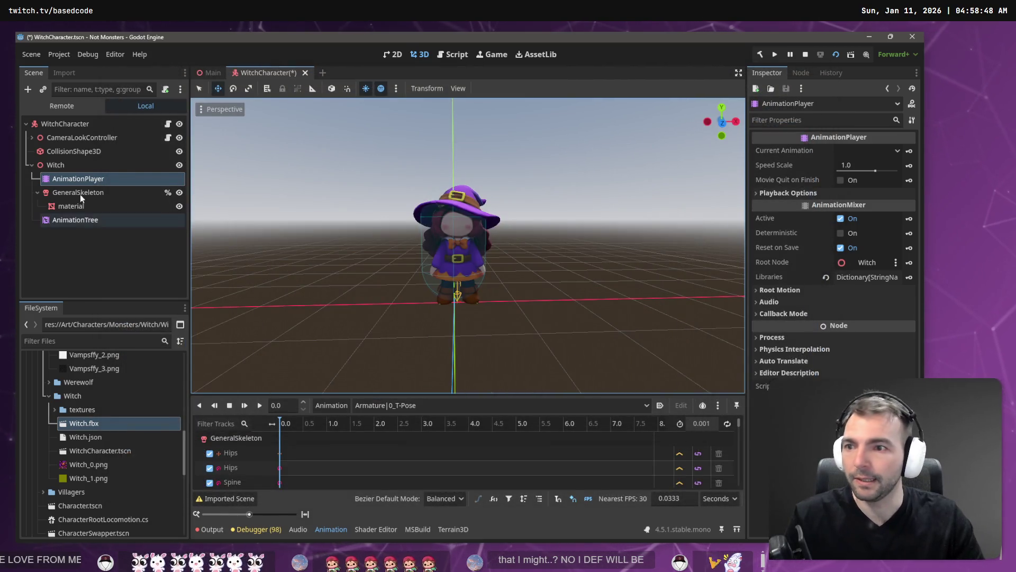
# Move AnimationPlayer below AnimationTree under Witch and assign it as the tree's Anim Player
pyautogui.moveTo(83, 182); pyautogui.dragTo(62, 167)
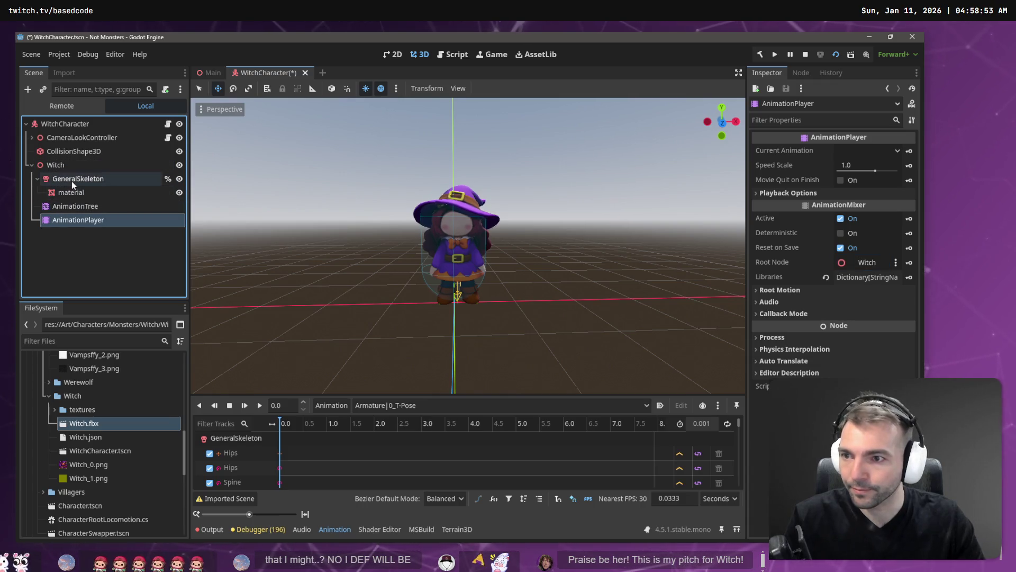
pyautogui.click(72, 181)
pyautogui.click(76, 219)
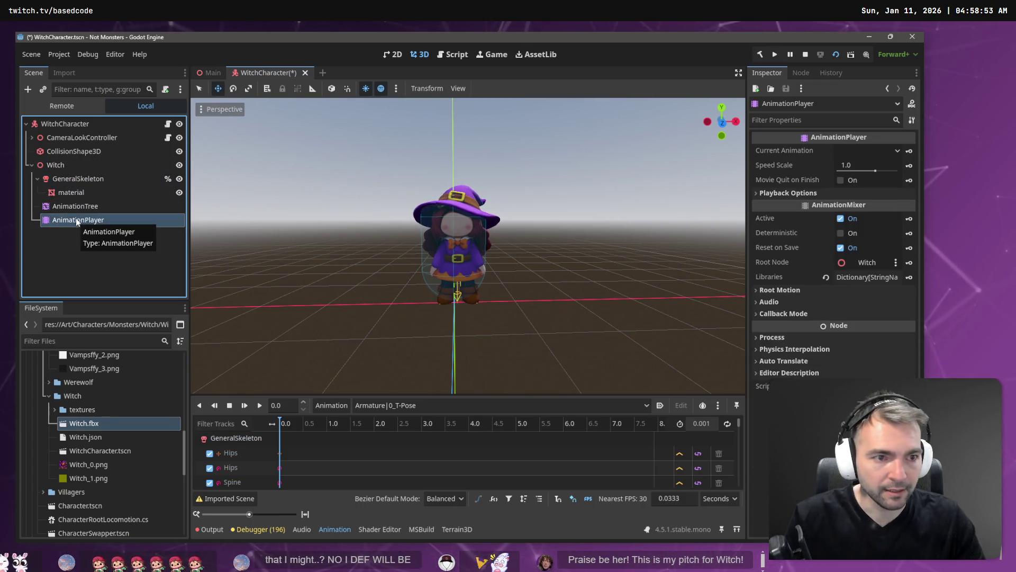
pyautogui.click(75, 210)
pyautogui.moveTo(77, 219); pyautogui.dragTo(841, 172)
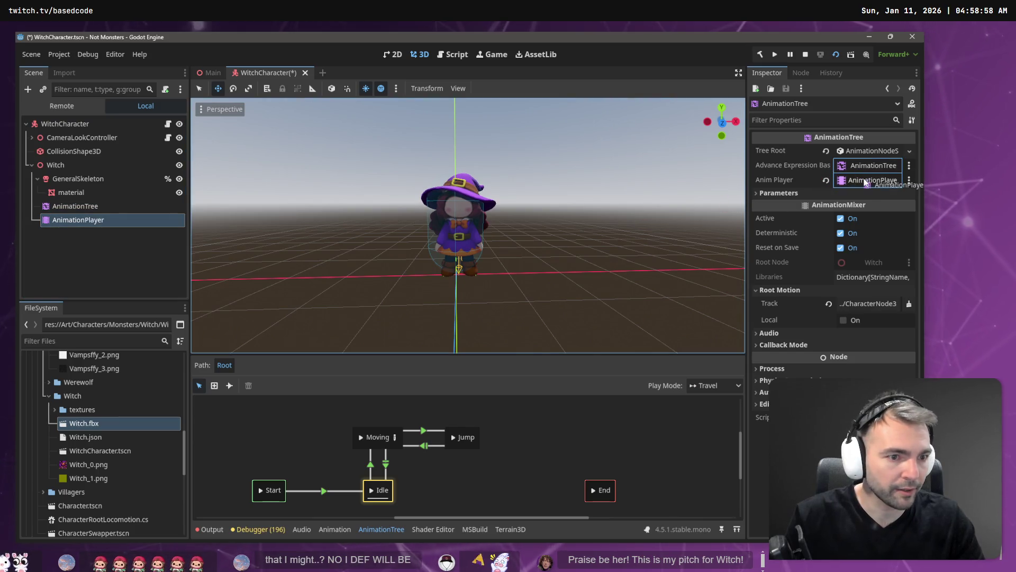
# Set the AnimationTree's root motion track to GeneralSkeleton and its advance expression base, then save and run
pyautogui.click(877, 303)
pyautogui.doubleClick(383, 198)
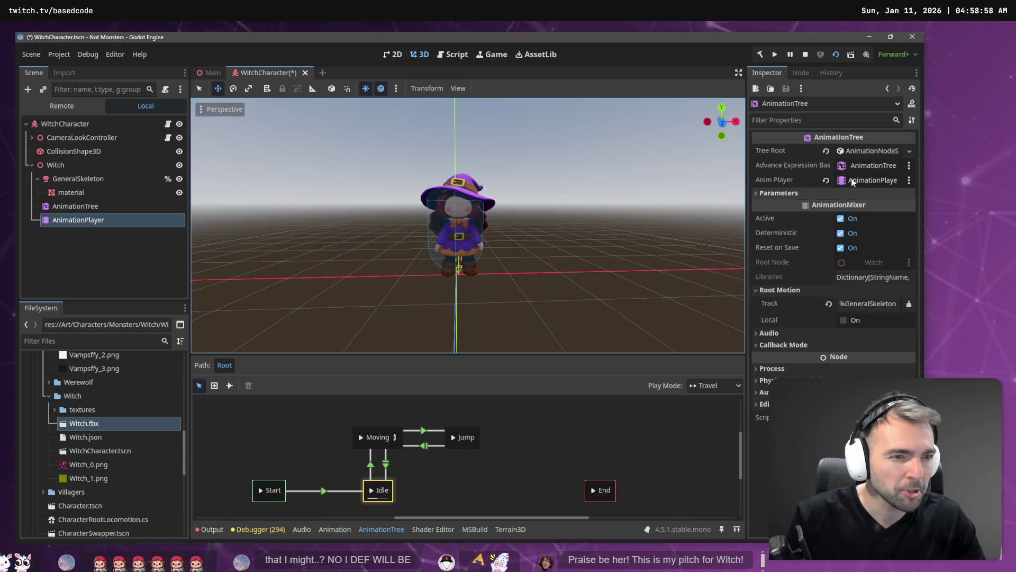
pyautogui.moveTo(161, 214); pyautogui.dragTo(822, 169)
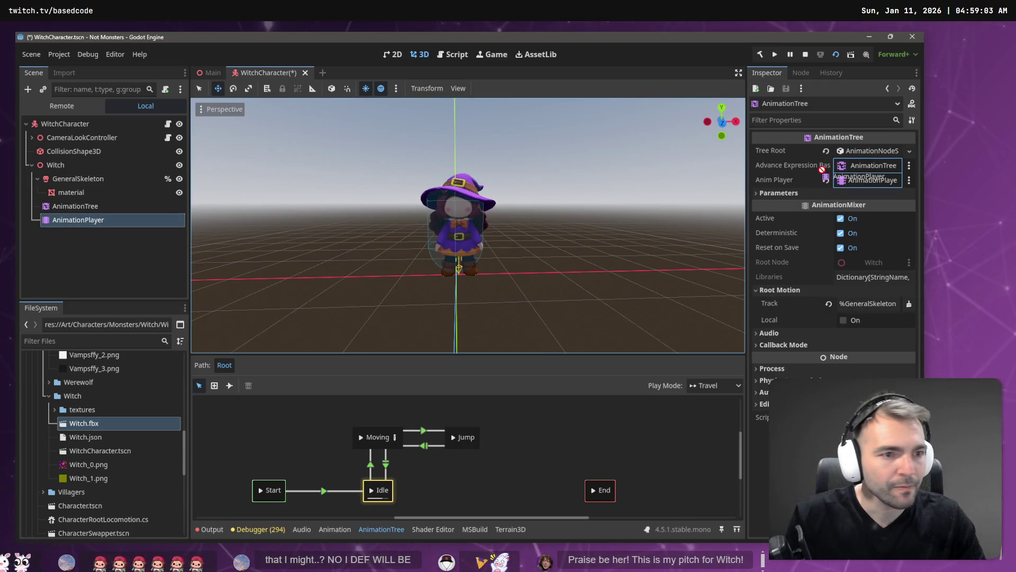
pyautogui.moveTo(148, 206); pyautogui.dragTo(880, 169)
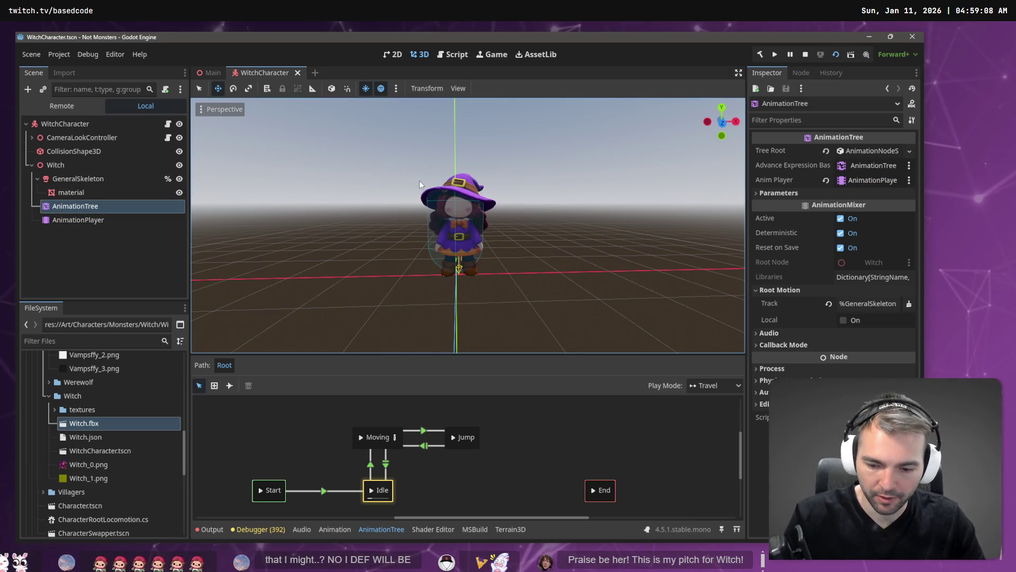
pyautogui.press('F5')
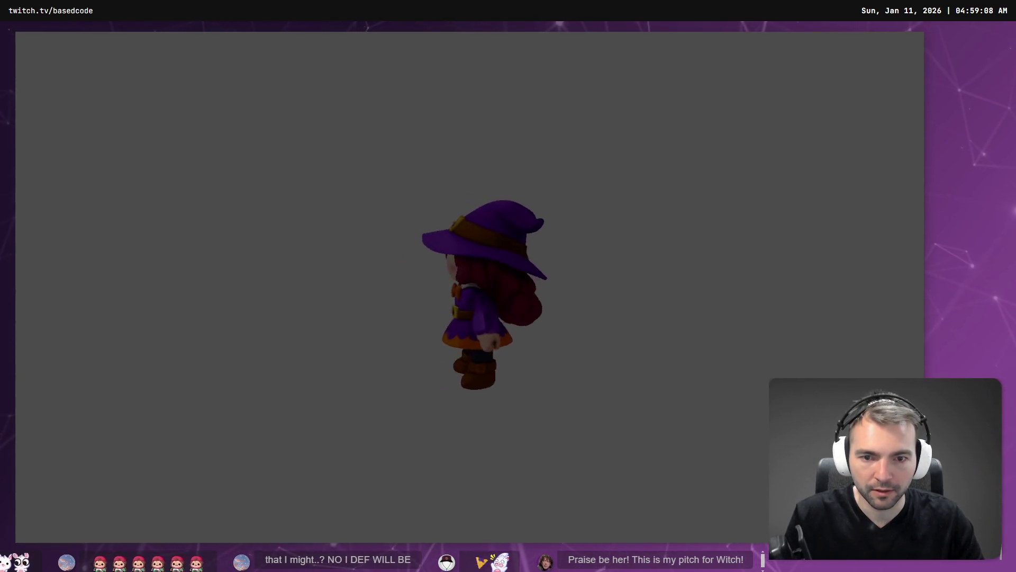
# Rename the Witch node to CharacterNode3D, then test-run the game with the witch walking through town
pyautogui.press('F8')
pyautogui.doubleClick(80, 151)
pyautogui.write('CharacterNode3')
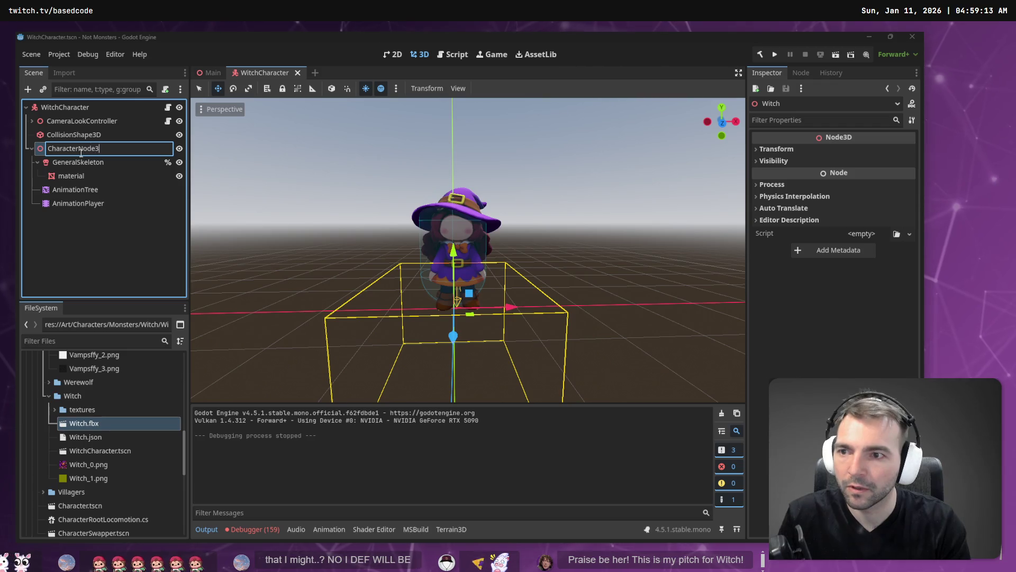
pyautogui.write('D')
pyautogui.press('Return')
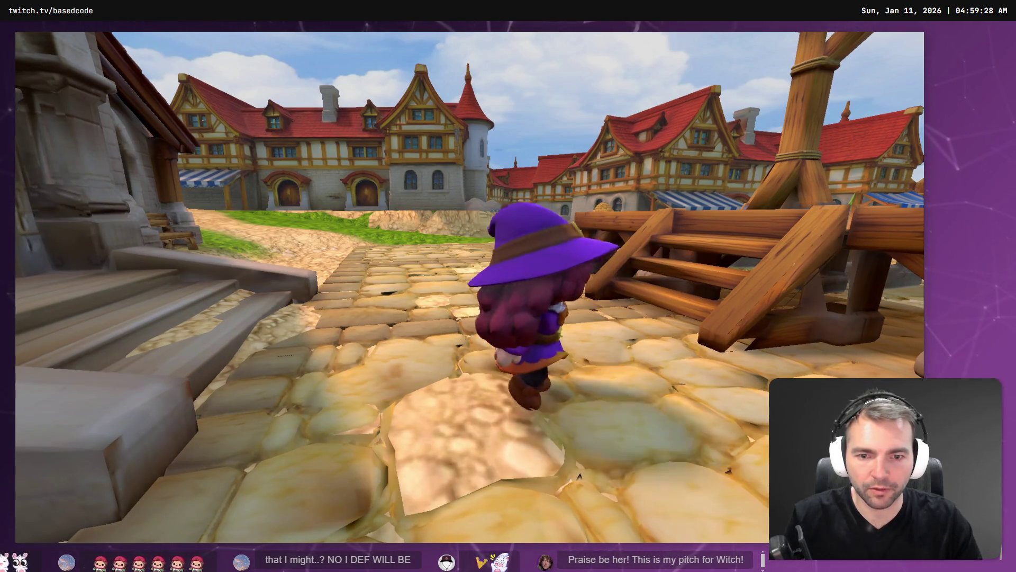
pyautogui.press('F8')
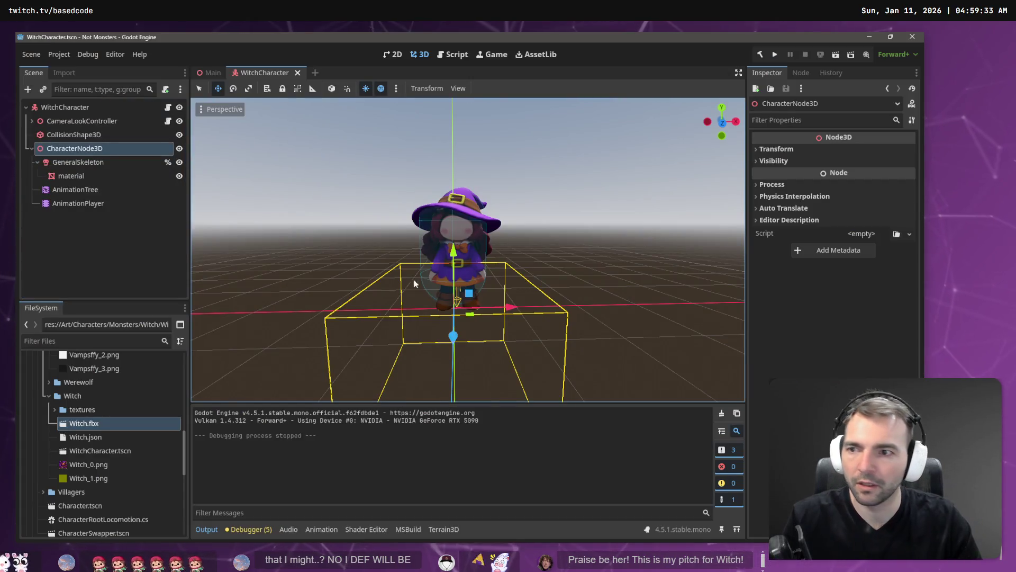
pyautogui.click(98, 149)
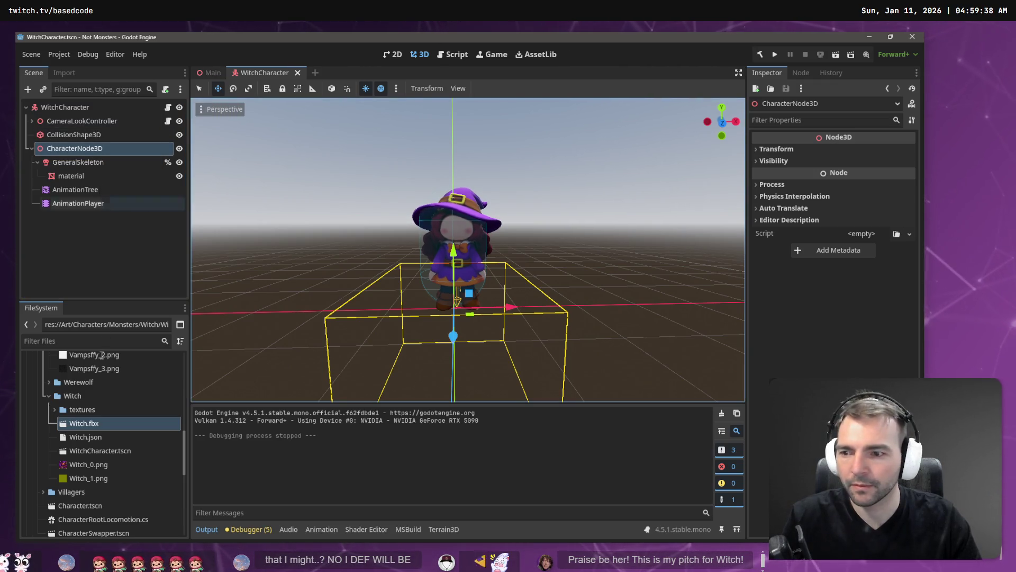
# Open VampsffyCharacter.tscn to compare its character node name, then close it
pyautogui.scroll(-3, 97, 450)
pyautogui.scroll(5, 107, 449)
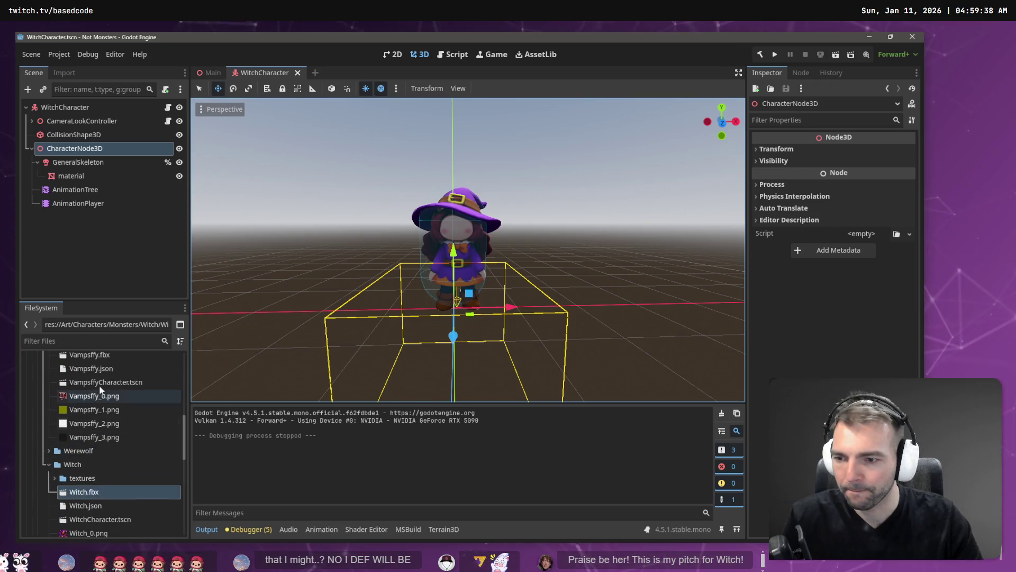
pyautogui.doubleClick(114, 383)
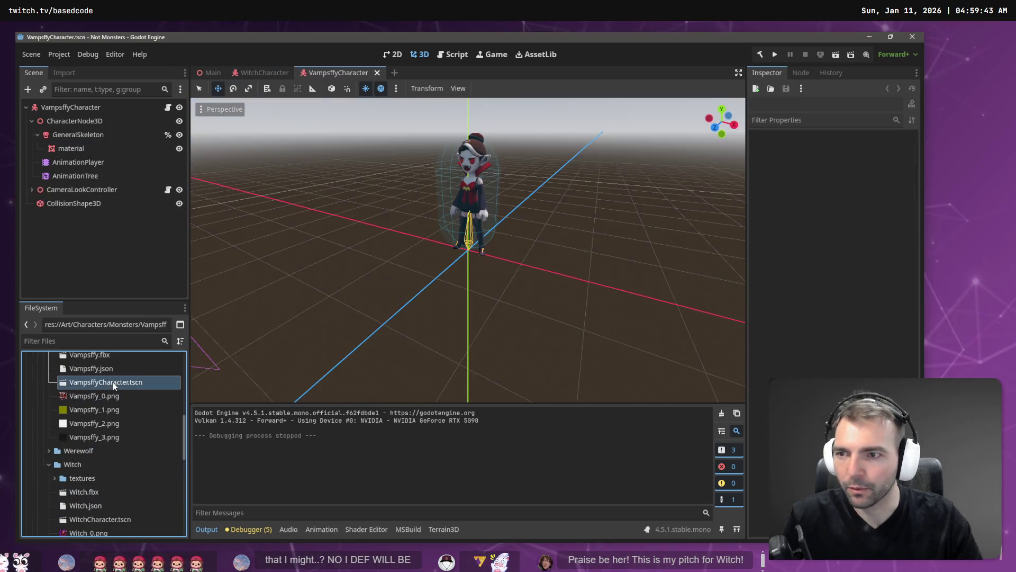
pyautogui.doubleClick(74, 121)
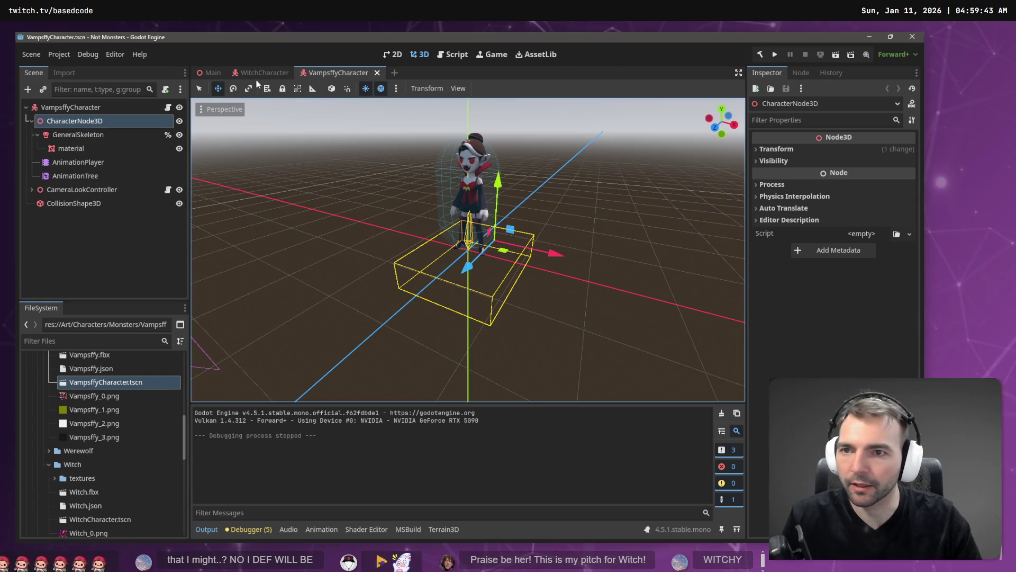
pyautogui.click(376, 73)
pyautogui.click(94, 154)
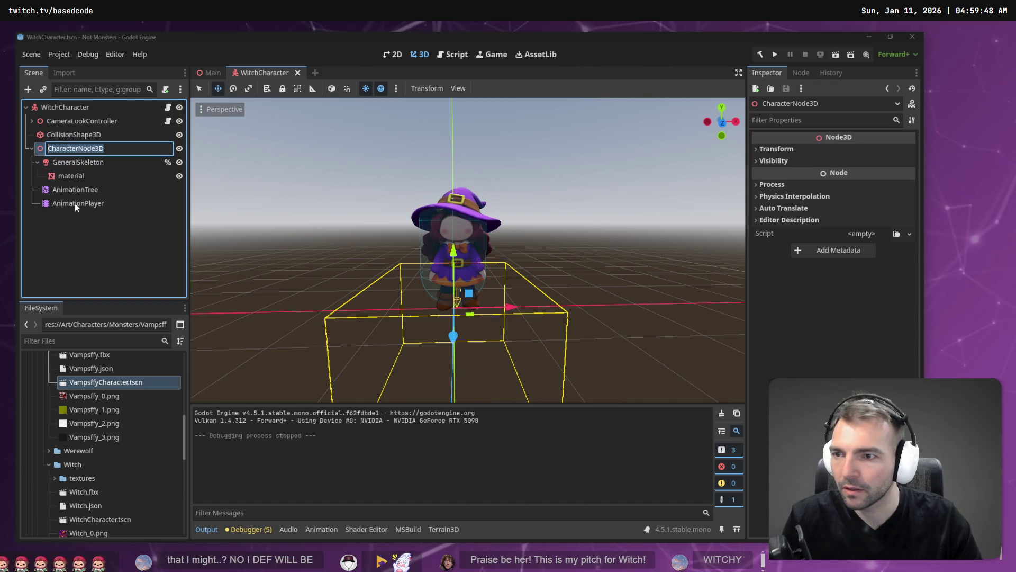
pyautogui.press('F2')
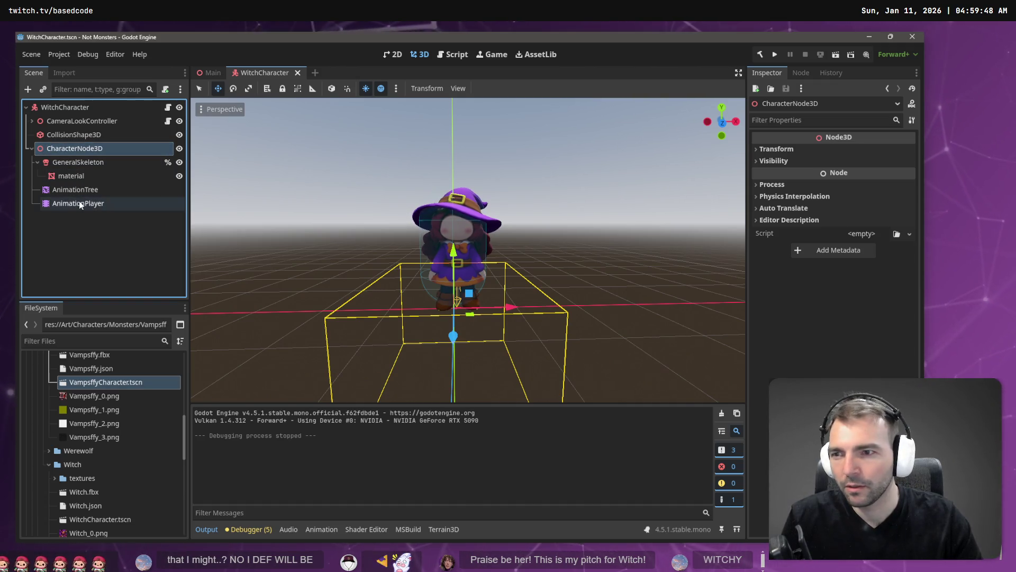
# Move CameraLookController and CollisionShape3D below the character model nodes
pyautogui.keyDown('shift'); pyautogui.click(79, 202); pyautogui.keyUp('shift')
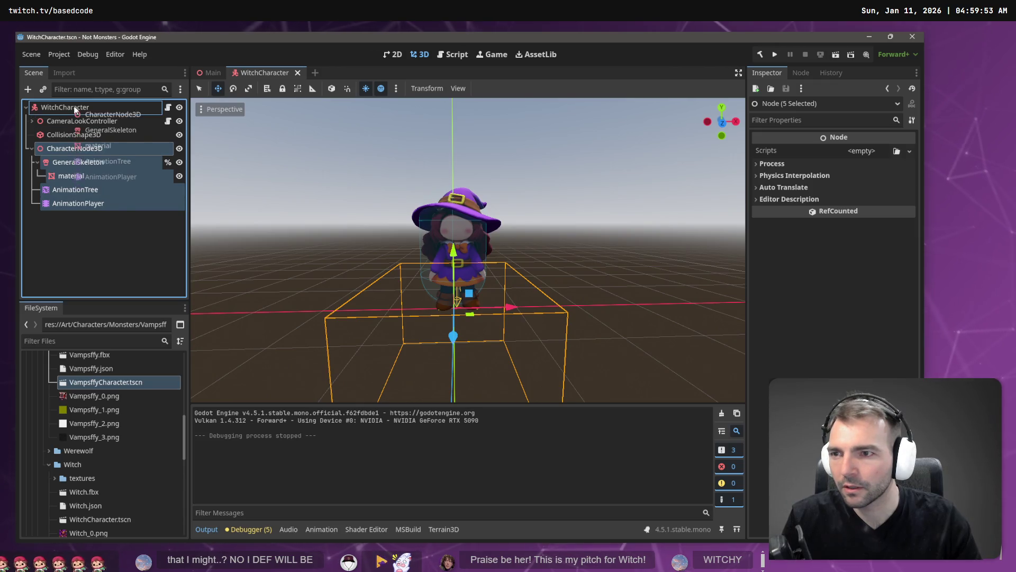
pyautogui.click(75, 121)
pyautogui.keyDown('shift'); pyautogui.click(74, 134); pyautogui.keyUp('shift')
pyautogui.moveTo(74, 135); pyautogui.dragTo(74, 208)
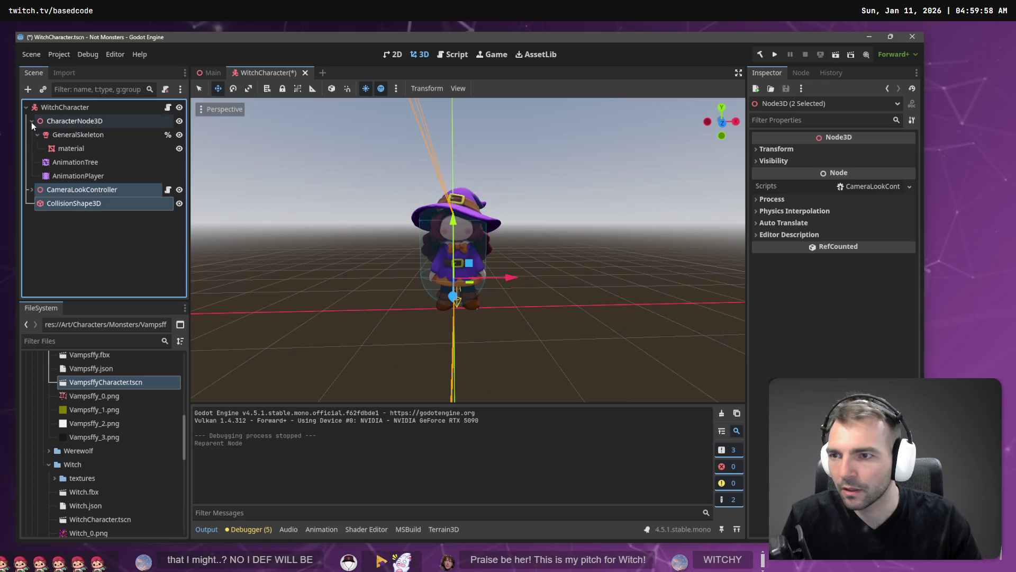
pyautogui.click(71, 136)
# Relink AnimationTree to AnimationPlayer, set root motion to %GeneralSkeleton, and save WitchCharacter
pyautogui.click(75, 162)
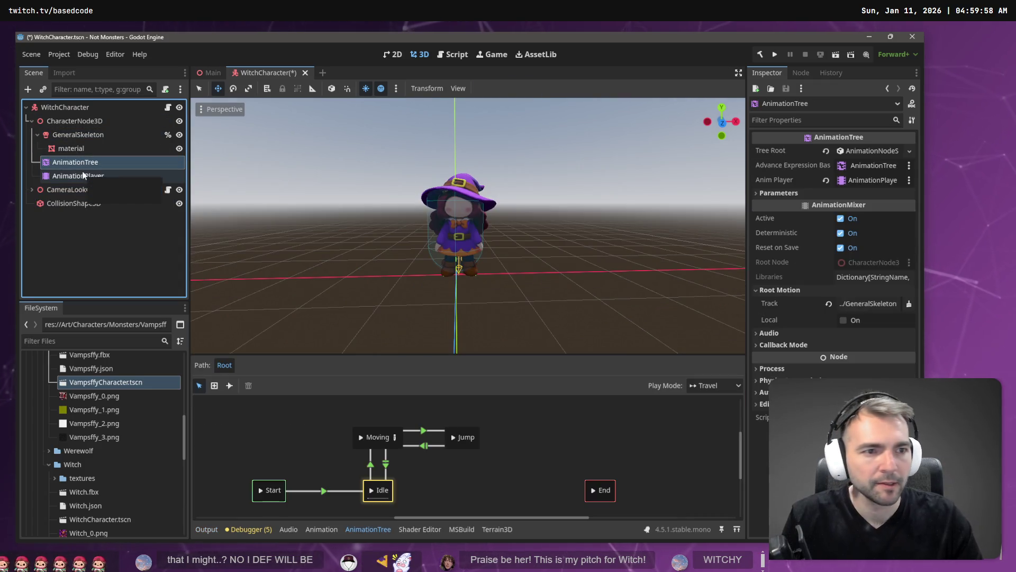
pyautogui.moveTo(83, 175); pyautogui.dragTo(842, 179)
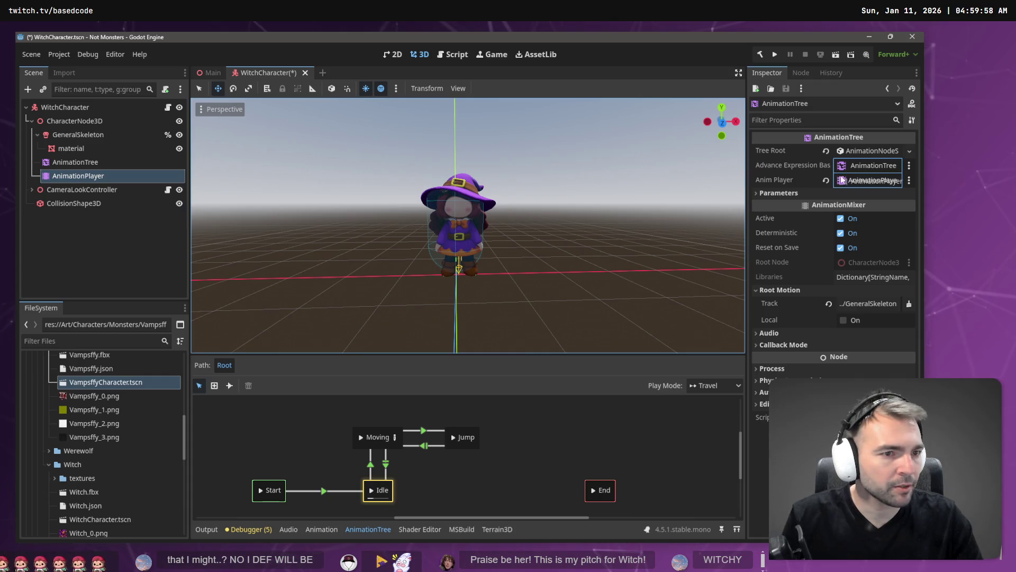
pyautogui.moveTo(164, 162)
pyautogui.mouseDown()
pyautogui.moveTo(824, 159)
pyautogui.moveTo(868, 168)
pyautogui.mouseUp()
pyautogui.click(869, 304)
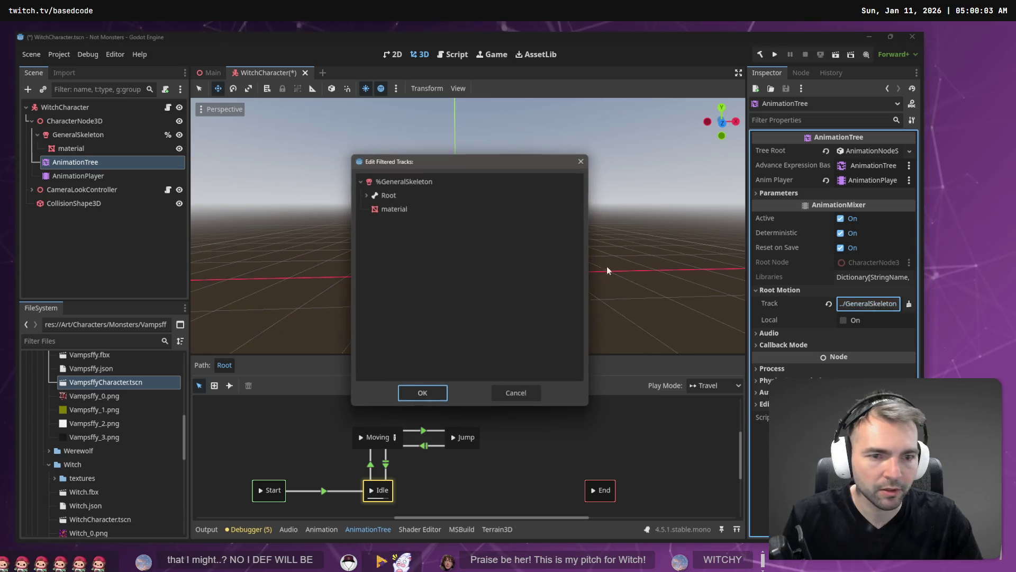
pyautogui.doubleClick(392, 182)
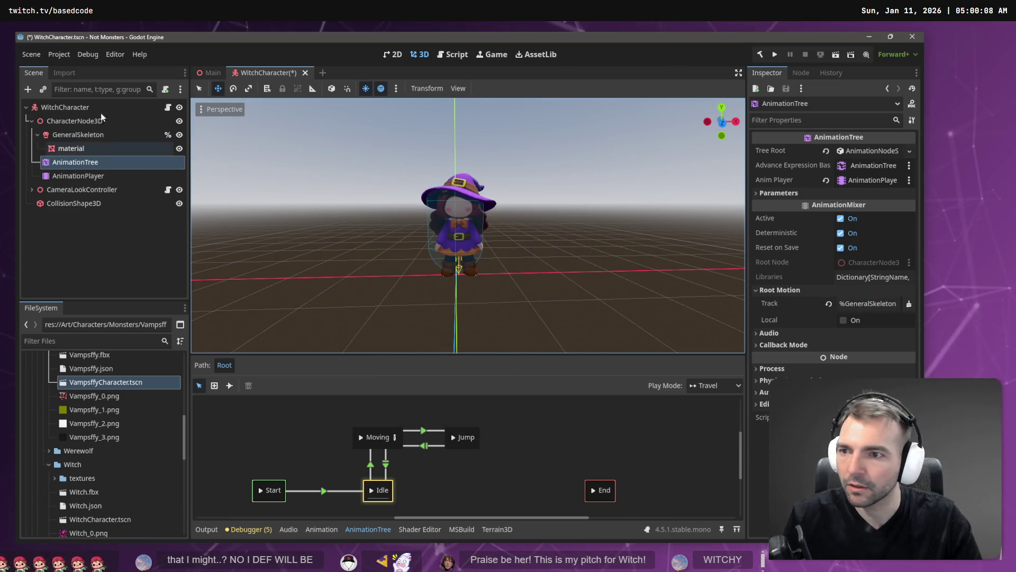
pyautogui.click(64, 123)
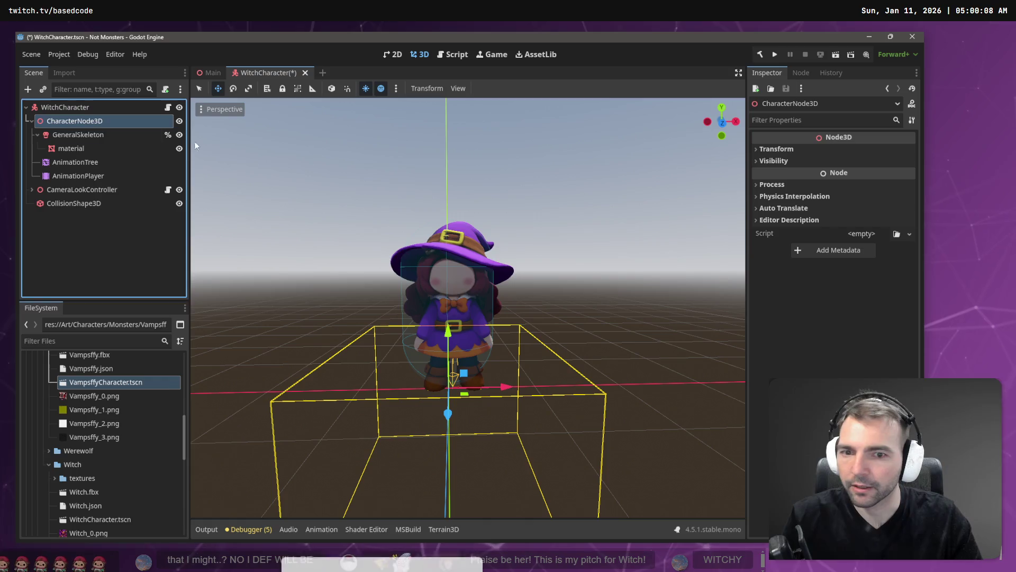
pyautogui.hotkey('ctrl', 's')
# Test-run the game walking the witch forward, close it, and switch to Blender's viewport
pyautogui.press('F6')
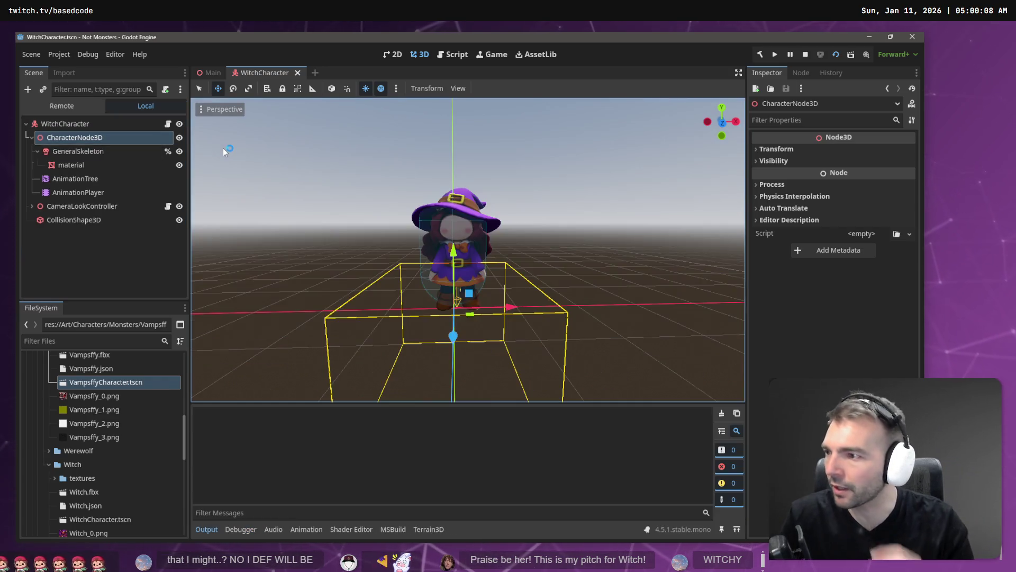
pyautogui.press('w')
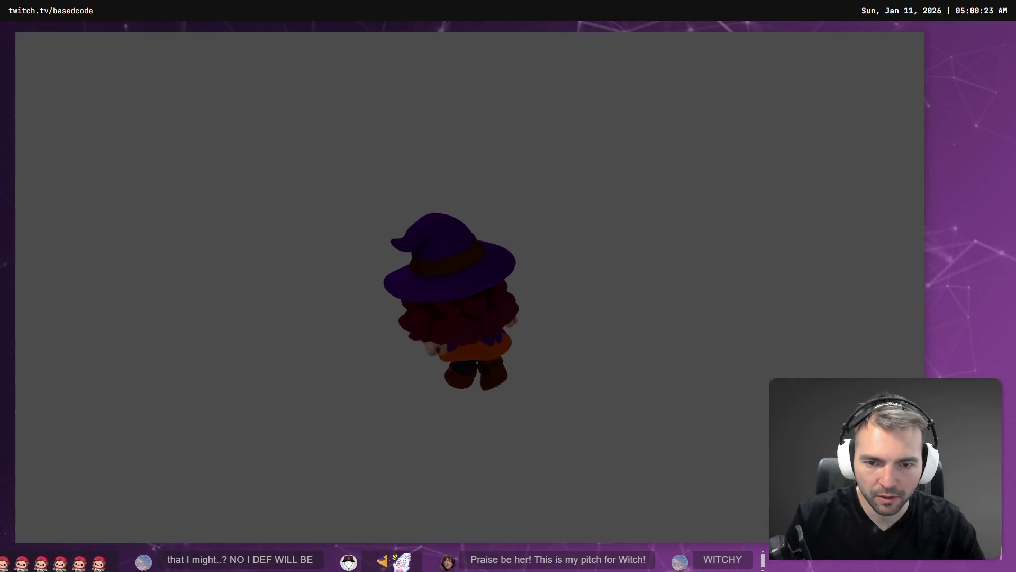
pyautogui.press('Escape')
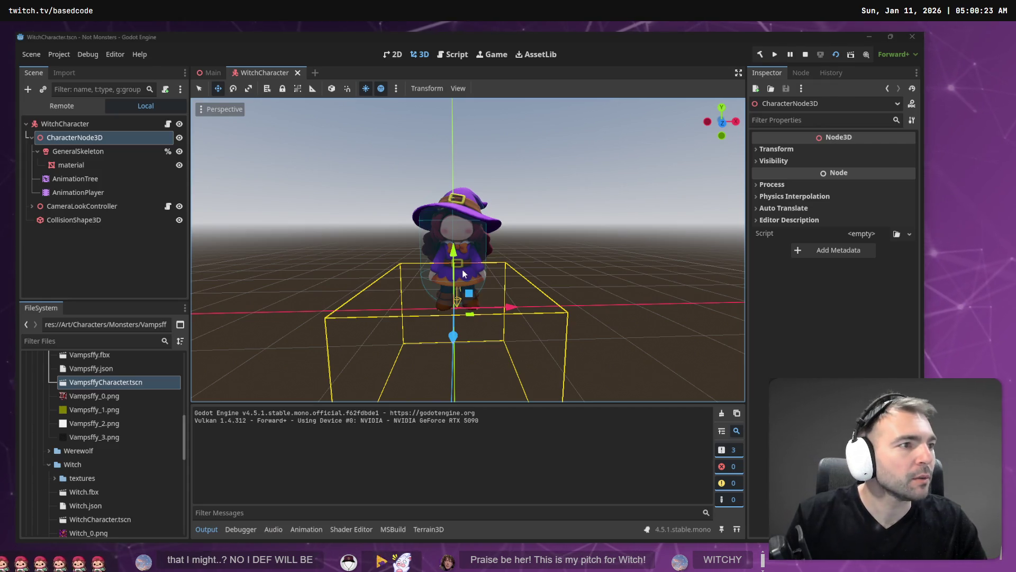
pyautogui.hotkey('alt', 'Tab')
pyautogui.moveTo(610, 253); pyautogui.dragTo(568, 262)
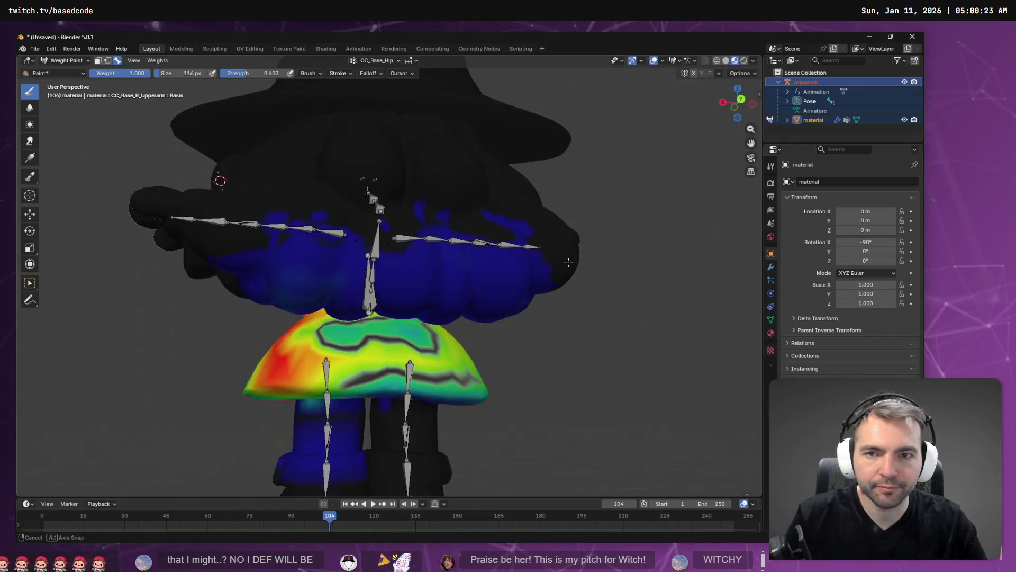
# Select the CC_Base_Waist vertex group from the vertex group list
pyautogui.click(388, 61)
pyautogui.scroll(-2, 379, 111)
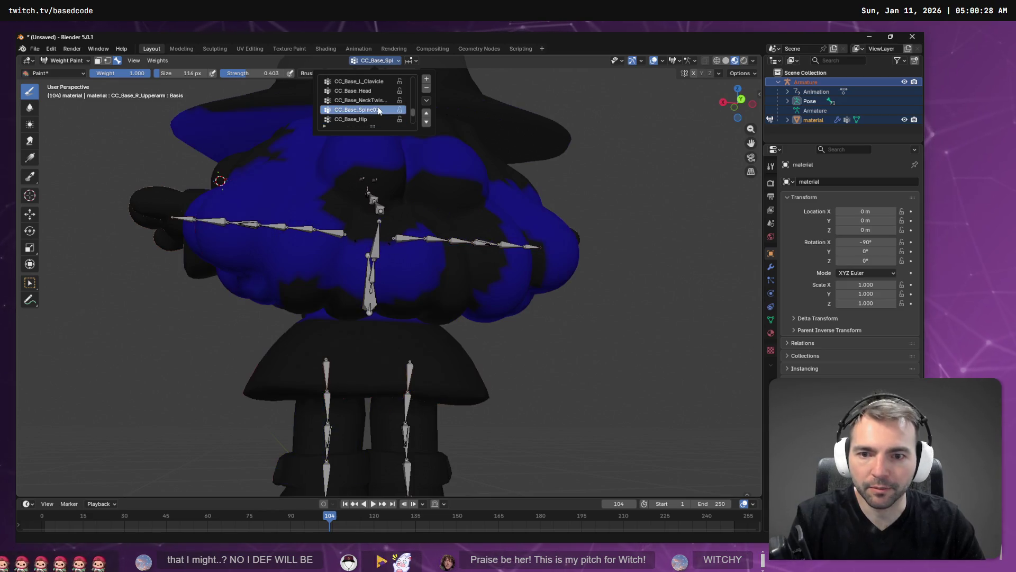
pyautogui.scroll(-5, 379, 110)
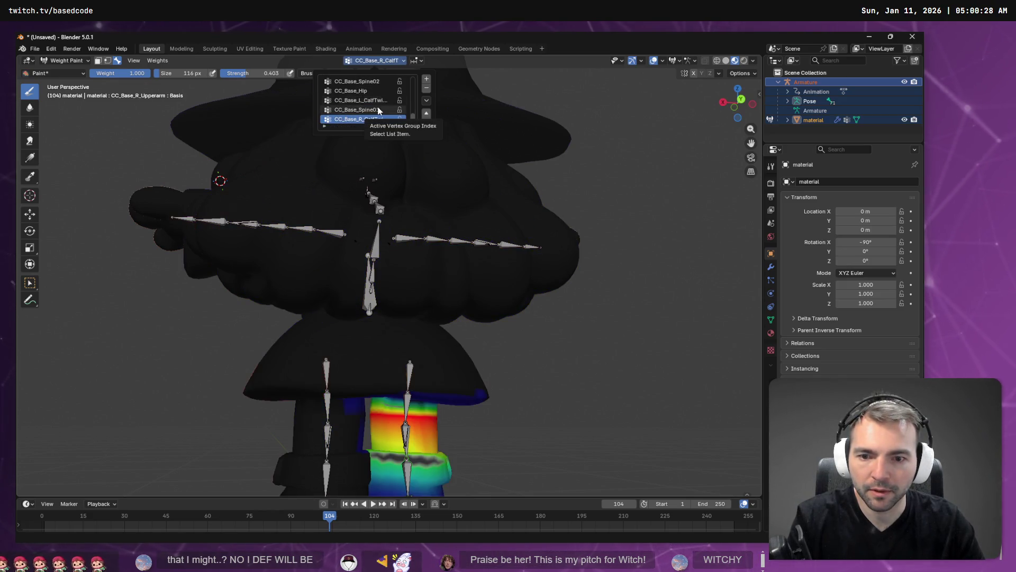
pyautogui.scroll(6, 379, 111)
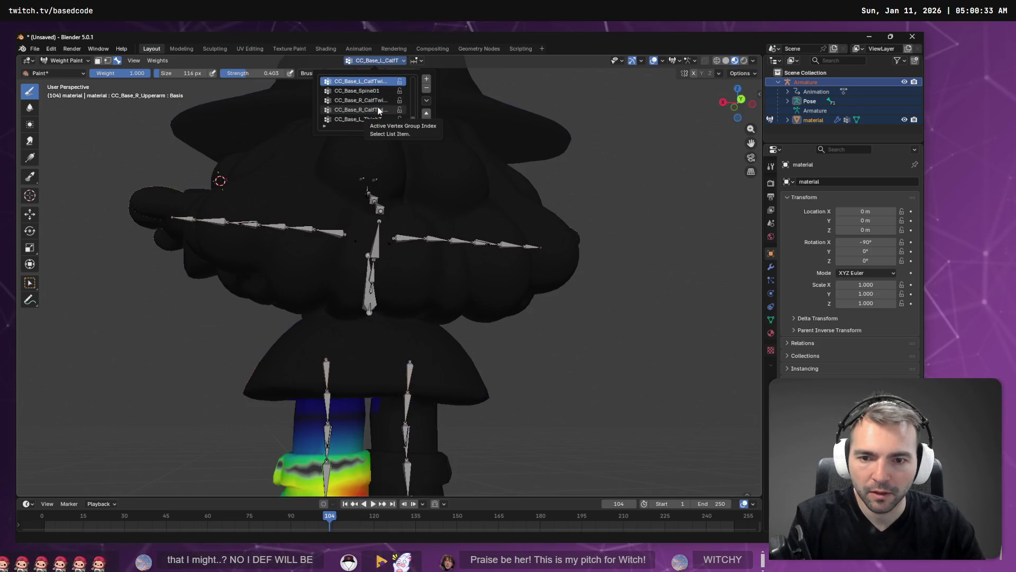
pyautogui.scroll(4, 379, 111)
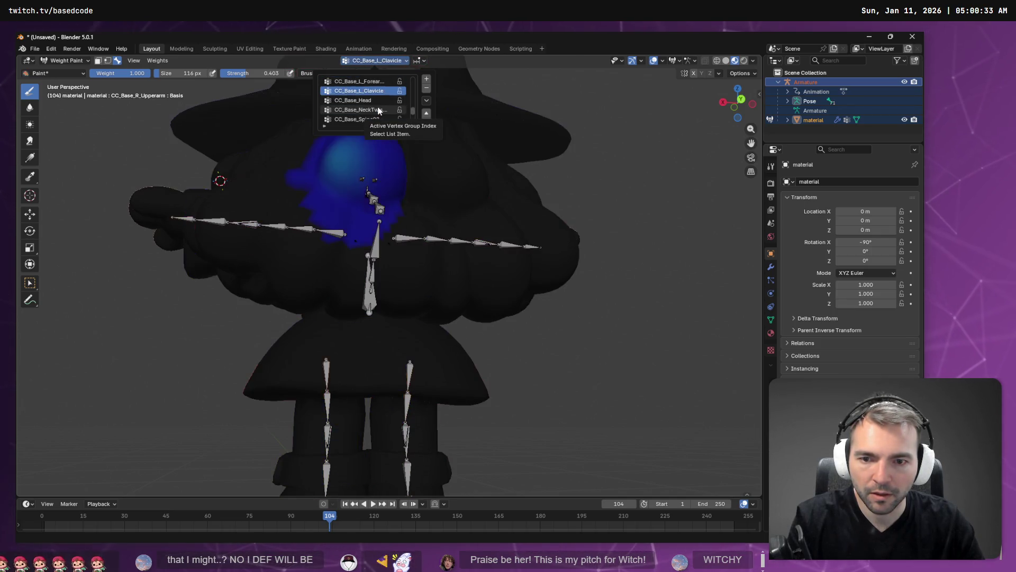
pyautogui.scroll(-3, 379, 111)
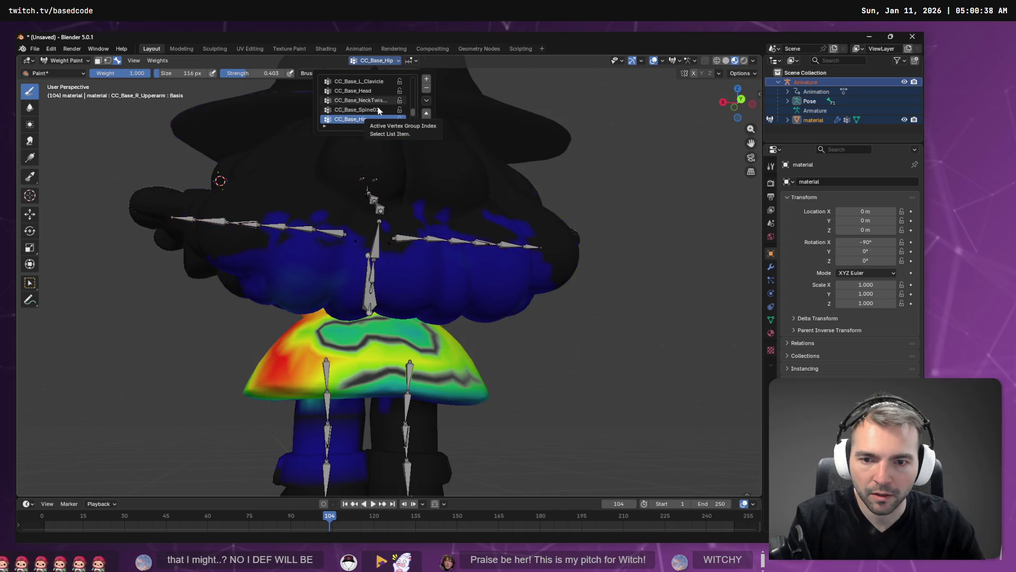
pyautogui.scroll(2, 379, 111)
pyautogui.scroll(6, 379, 111)
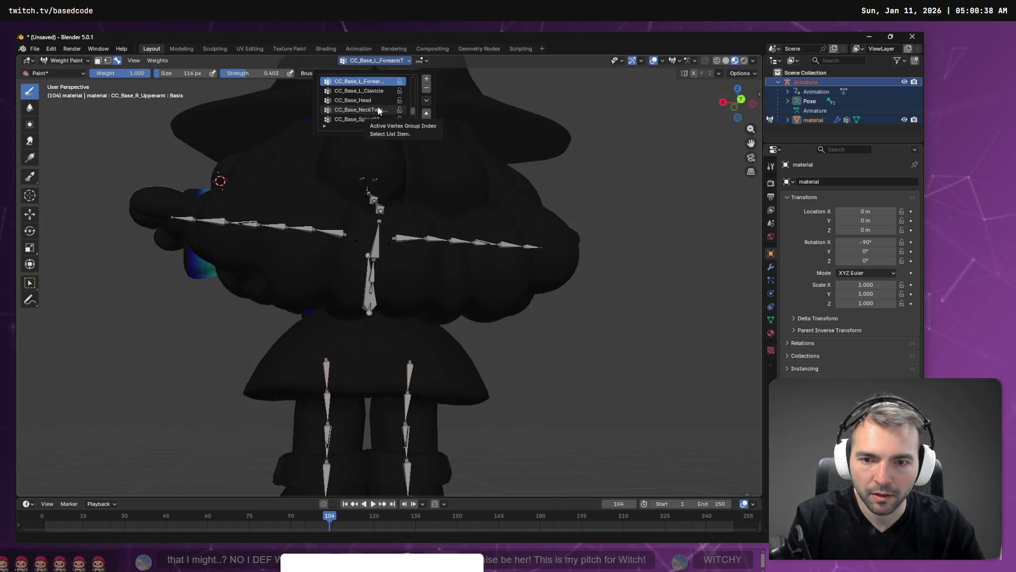
pyautogui.scroll(3, 379, 111)
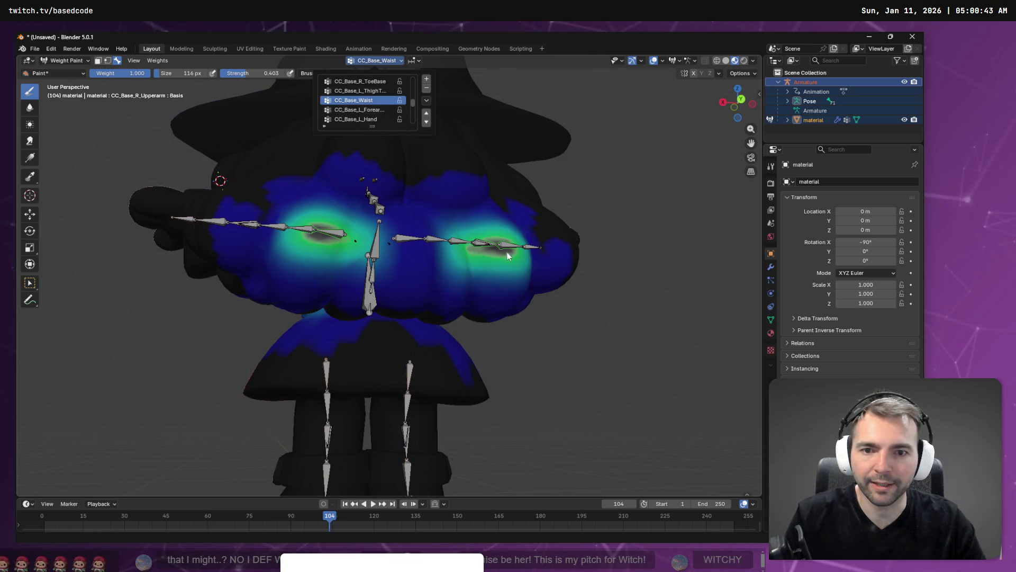
# Paint the waist weight to 0 over both arms and across the chest, then save
pyautogui.moveTo(503, 246)
pyautogui.mouseDown()
pyautogui.moveTo(471, 248)
pyautogui.moveTo(496, 232)
pyautogui.moveTo(488, 205)
pyautogui.moveTo(477, 238)
pyautogui.moveTo(544, 249)
pyautogui.moveTo(498, 224)
pyautogui.mouseUp()
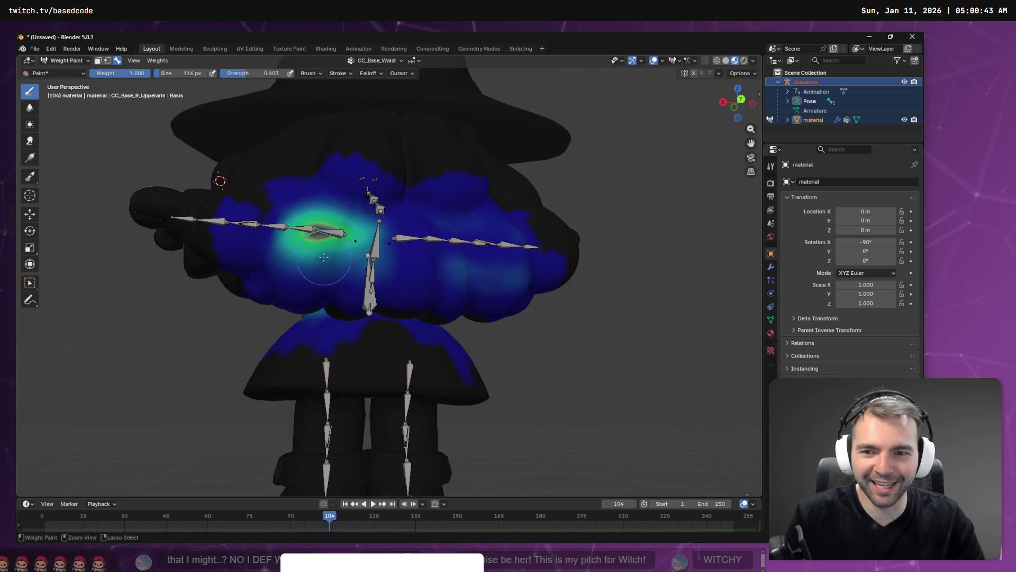
pyautogui.moveTo(323, 257)
pyautogui.mouseDown()
pyautogui.moveTo(325, 230)
pyautogui.moveTo(286, 213)
pyautogui.moveTo(339, 243)
pyautogui.moveTo(324, 215)
pyautogui.moveTo(365, 207)
pyautogui.moveTo(344, 255)
pyautogui.moveTo(413, 264)
pyautogui.moveTo(301, 223)
pyautogui.mouseUp()
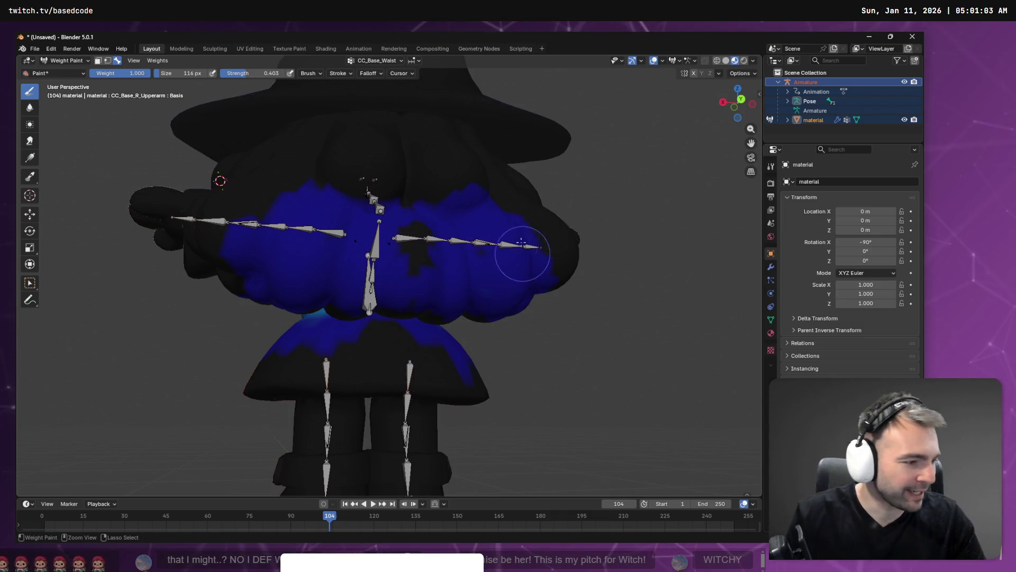
pyautogui.moveTo(508, 259)
pyautogui.mouseDown()
pyautogui.moveTo(420, 227)
pyautogui.moveTo(284, 238)
pyautogui.mouseUp()
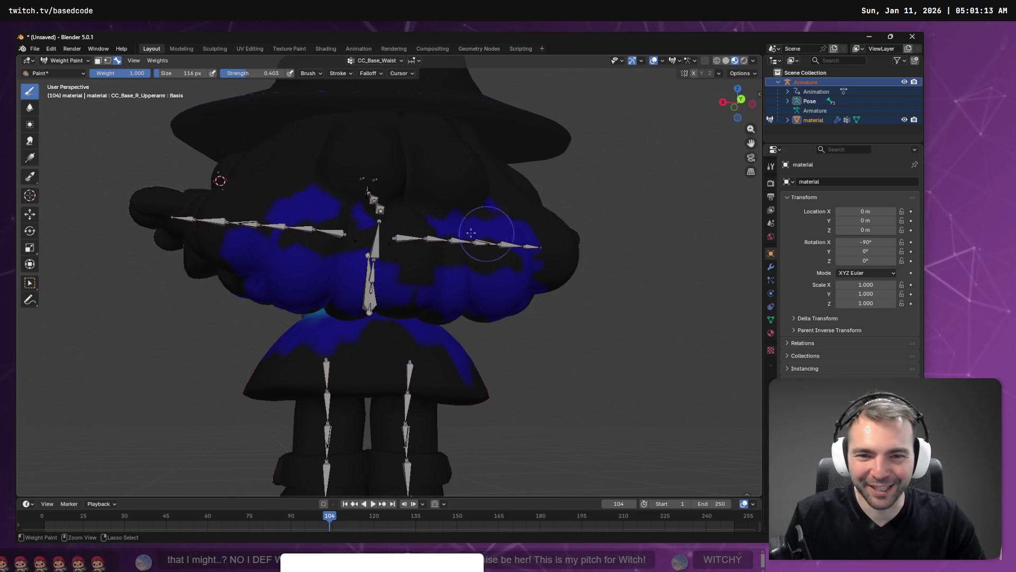
pyautogui.moveTo(327, 236)
pyautogui.mouseDown()
pyautogui.moveTo(351, 205)
pyautogui.moveTo(272, 256)
pyautogui.moveTo(418, 266)
pyautogui.mouseUp()
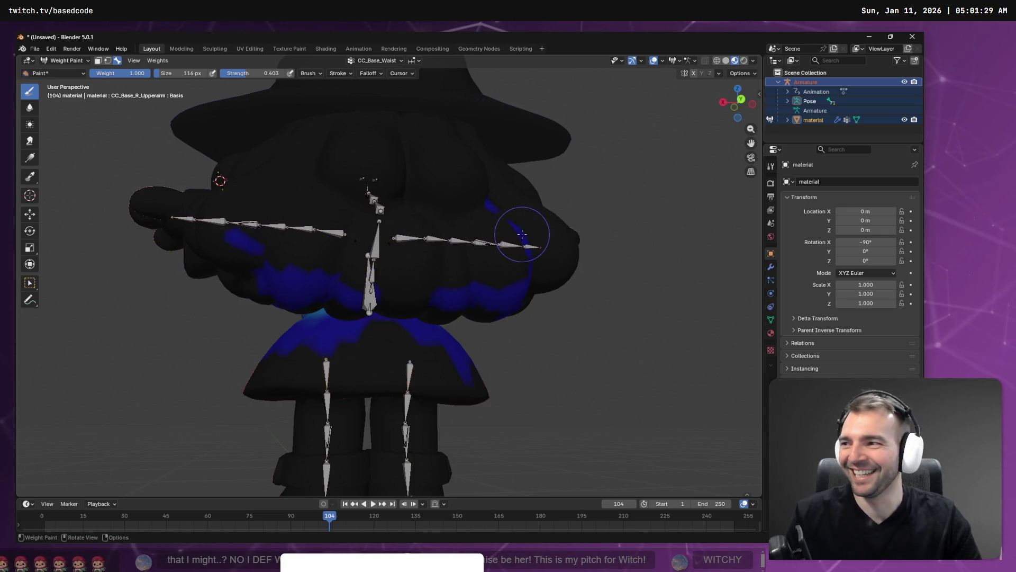
pyautogui.hotkey('ctrl', 's')
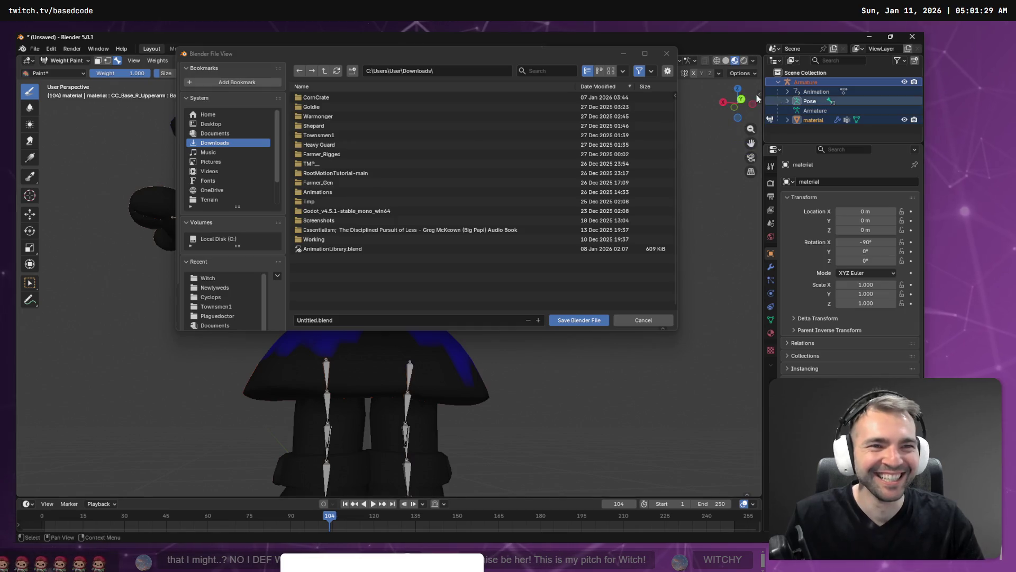
# Close the save dialog and export the model as FBX over Witch.fbx, then return to Godot
pyautogui.click(667, 53)
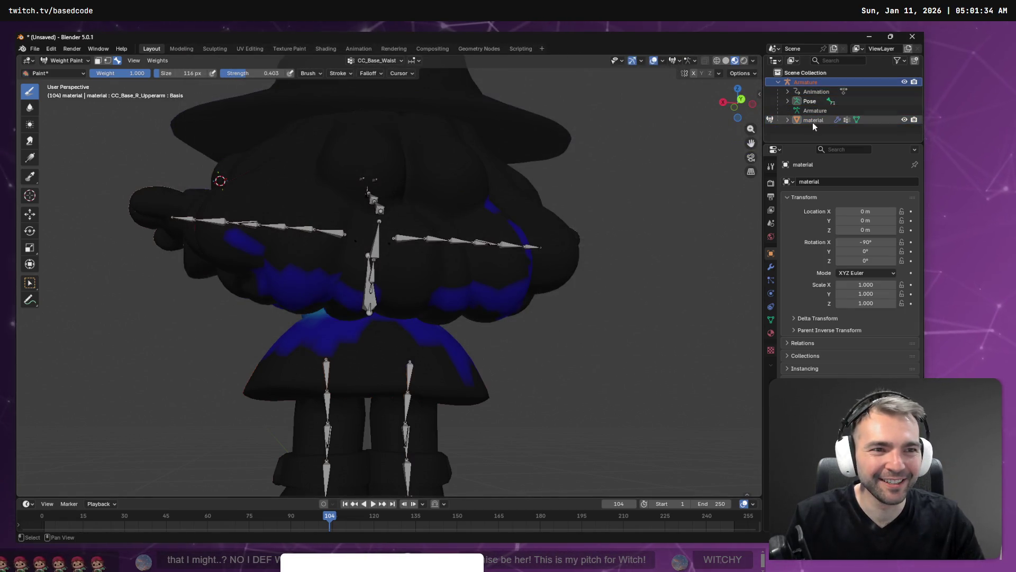
pyautogui.click(34, 48)
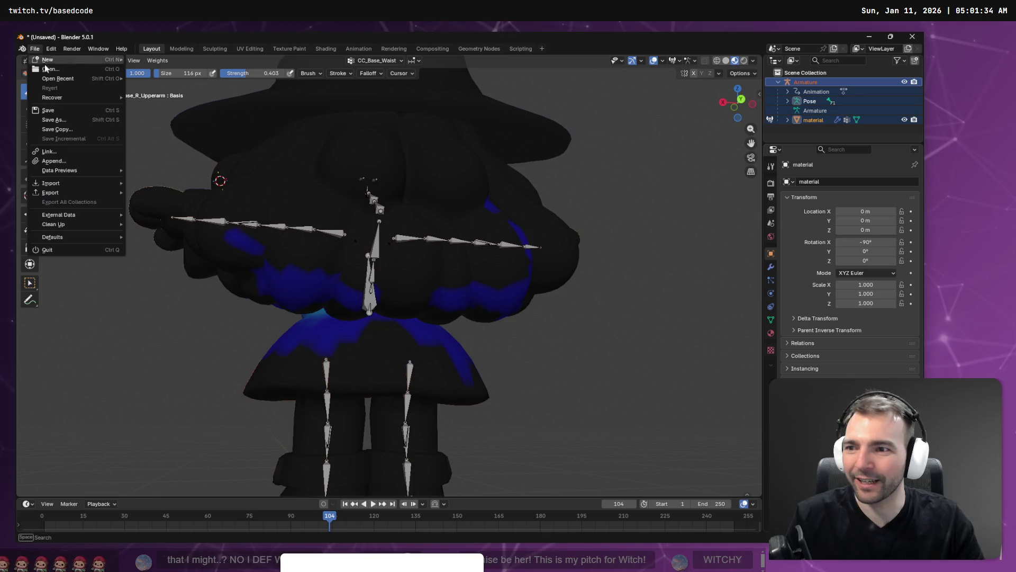
pyautogui.moveTo(85, 192)
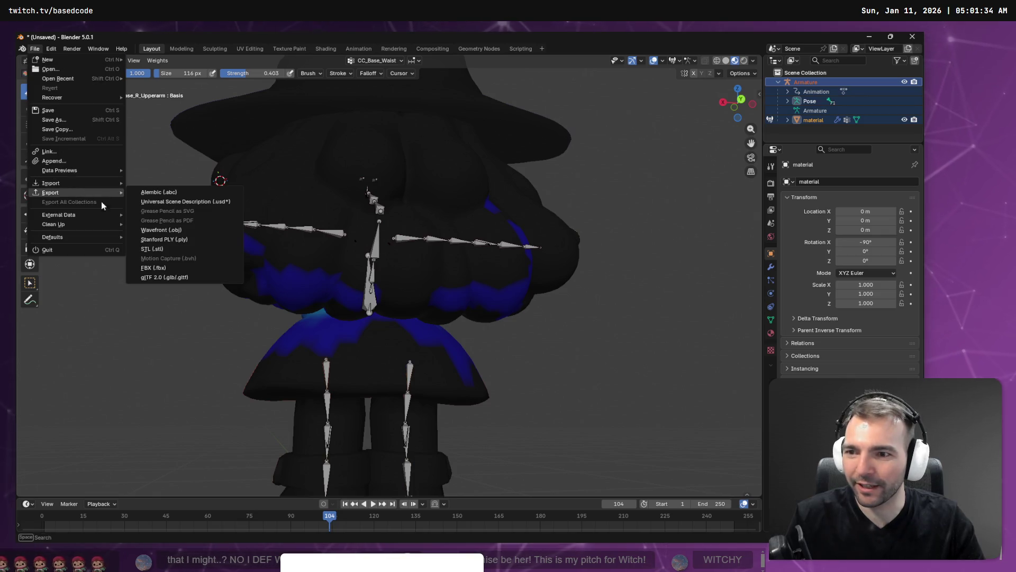
pyautogui.click(177, 268)
pyautogui.doubleClick(323, 107)
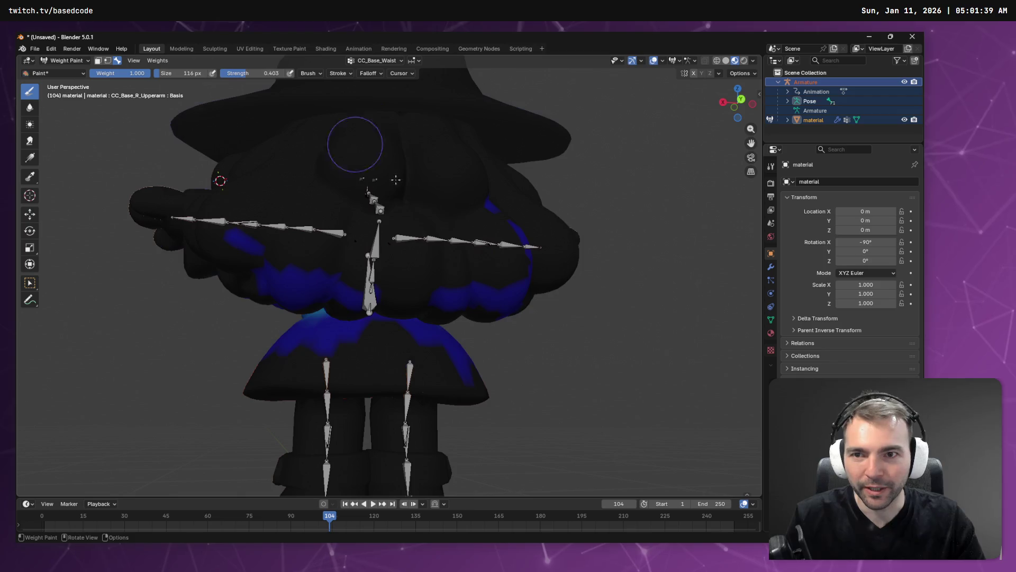
pyautogui.hotkey('alt', 'Tab')
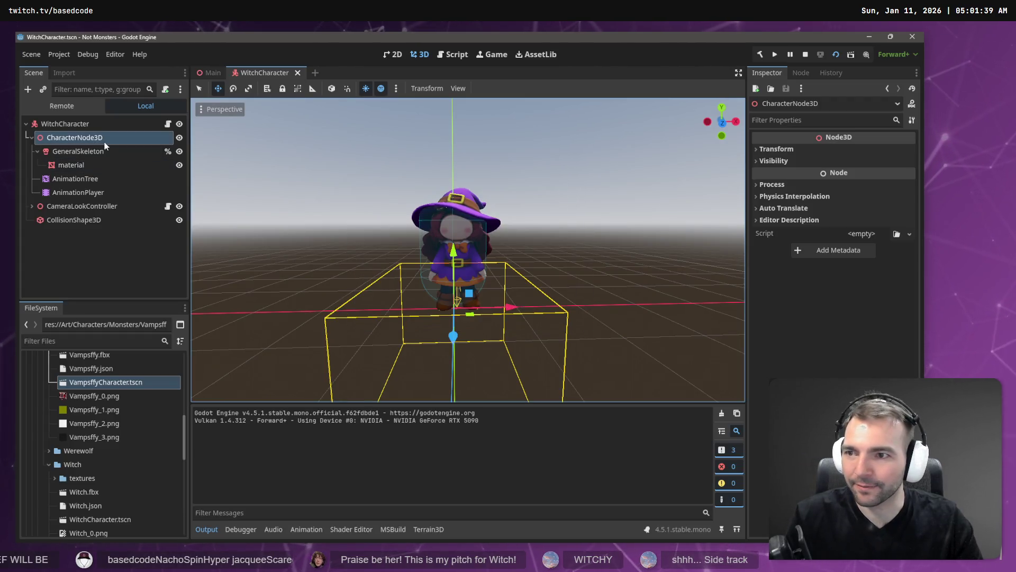
# Move AnimationTree directly under WitchCharacter and delete CharacterNode3D with its children
pyautogui.click(80, 192)
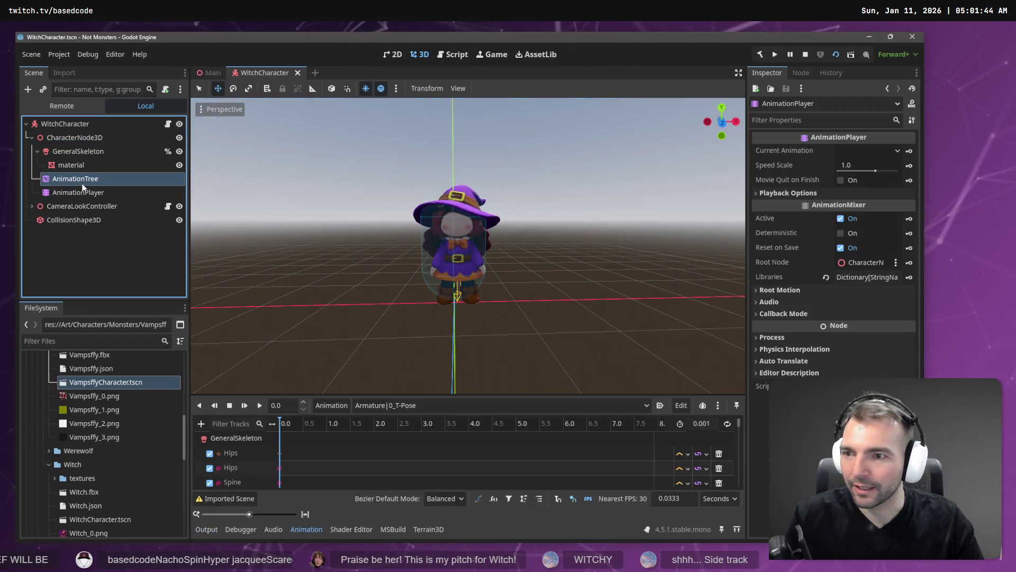
pyautogui.moveTo(81, 180); pyautogui.dragTo(65, 126)
pyautogui.click(66, 138)
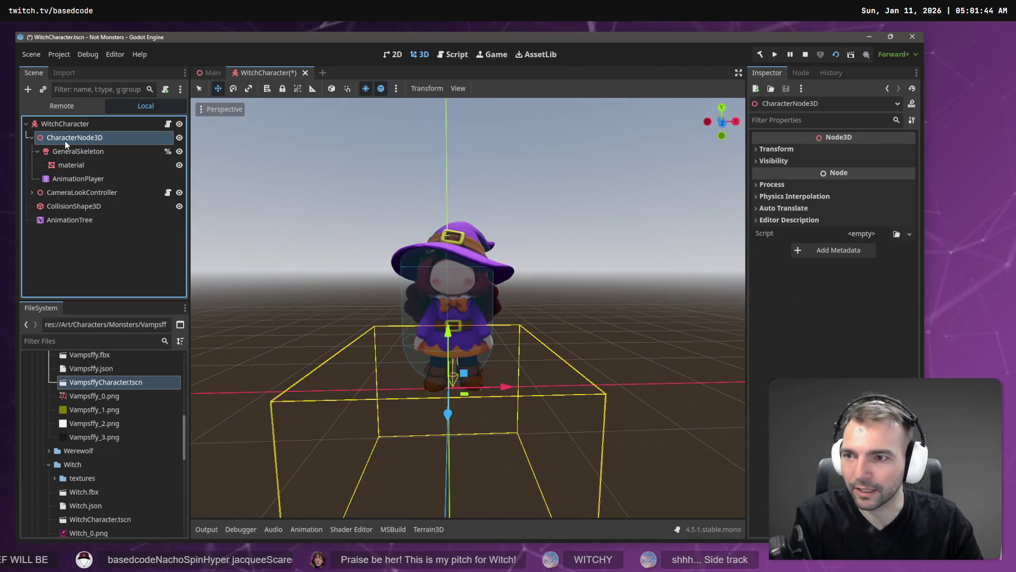
pyautogui.keyDown('shift'); pyautogui.click(79, 179); pyautogui.keyUp('shift')
pyautogui.press('Delete')
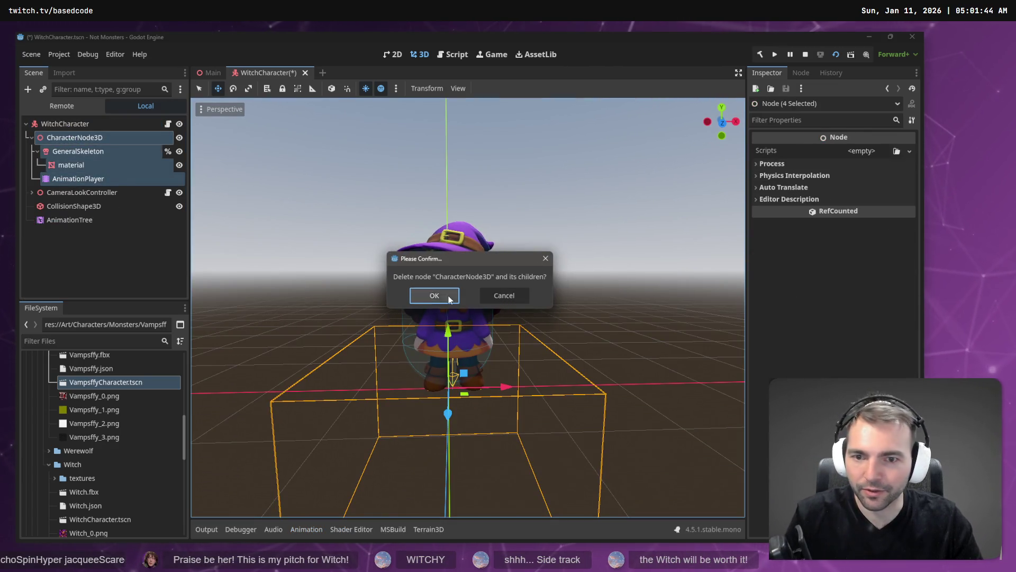
pyautogui.click(433, 295)
# Instance Witch.fbx from the FileSystem as a child of WitchCharacter
pyautogui.scroll(2, 112, 389)
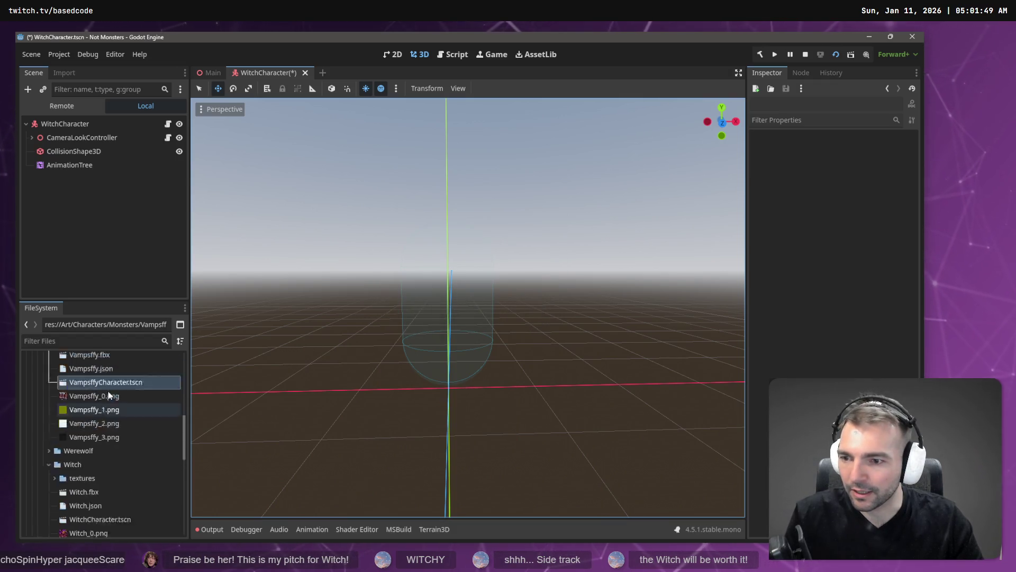
pyautogui.click(48, 360)
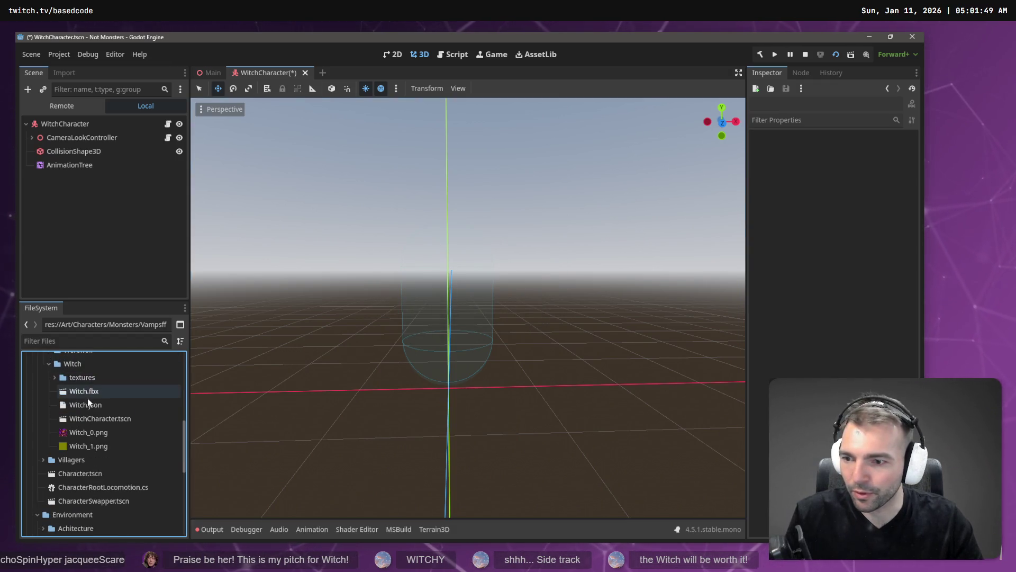
pyautogui.moveTo(103, 418); pyautogui.dragTo(93, 186)
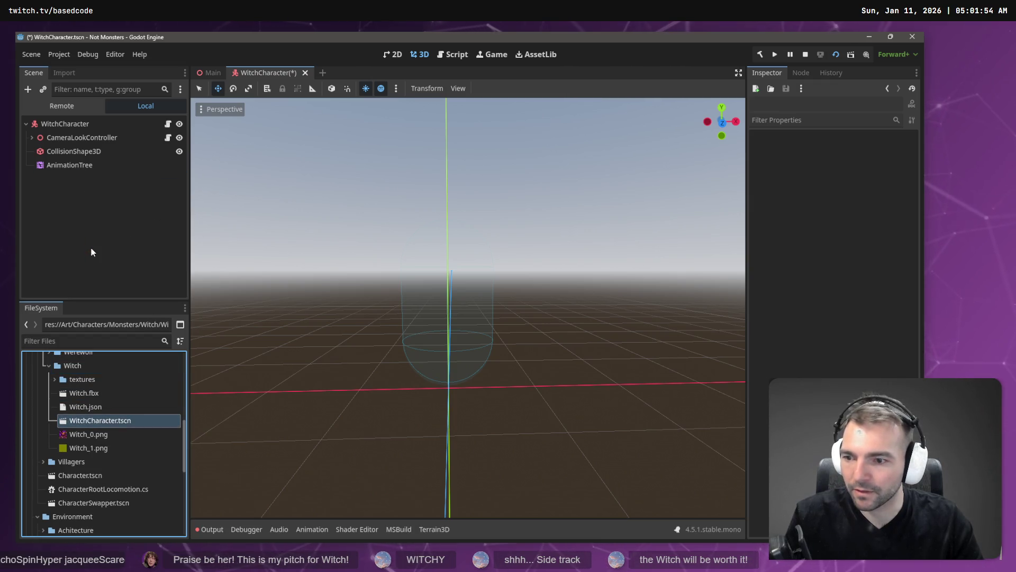
pyautogui.click(90, 393)
pyautogui.rightClick(98, 391)
pyautogui.click(90, 392)
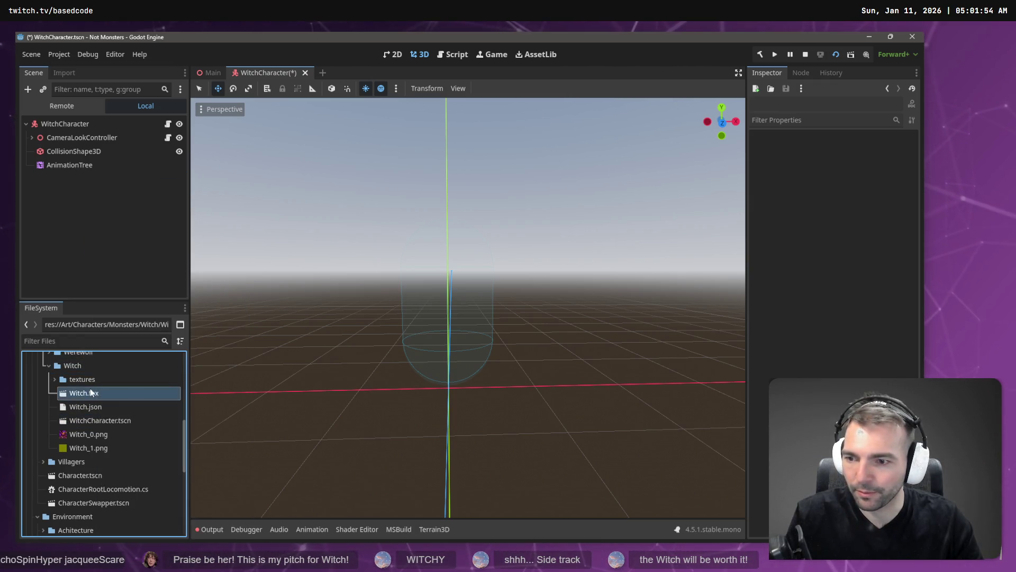
pyautogui.moveTo(90, 393); pyautogui.dragTo(77, 186)
pyautogui.moveTo(77, 128); pyautogui.dragTo(75, 135)
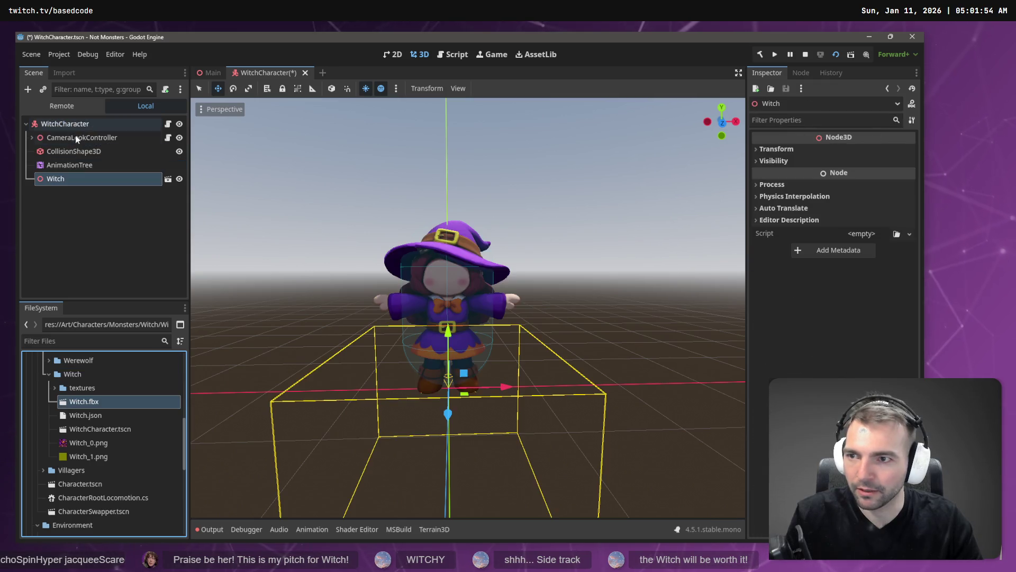
# Make the Witch node local, move GeneralSkeleton out of Armature, and delete Armature
pyautogui.rightClick(80, 179)
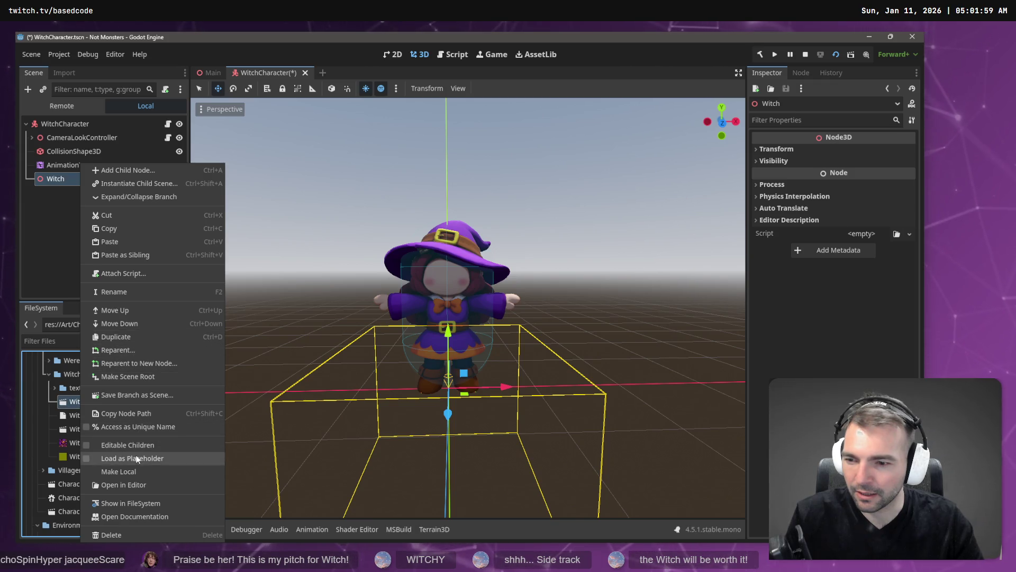
pyautogui.click(142, 471)
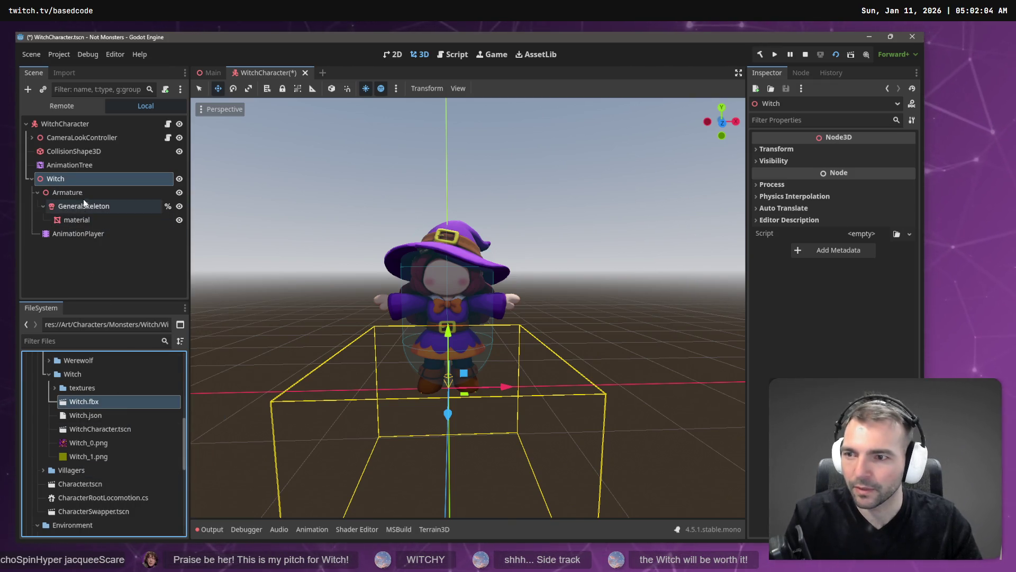
pyautogui.click(84, 208)
pyautogui.keyDown('ctrl'); pyautogui.click(84, 218); pyautogui.keyUp('ctrl')
pyautogui.moveTo(84, 218)
pyautogui.mouseDown()
pyautogui.moveTo(71, 176)
pyautogui.moveTo(861, 187)
pyautogui.mouseUp()
pyautogui.press('Delete')
pyautogui.press('Return')
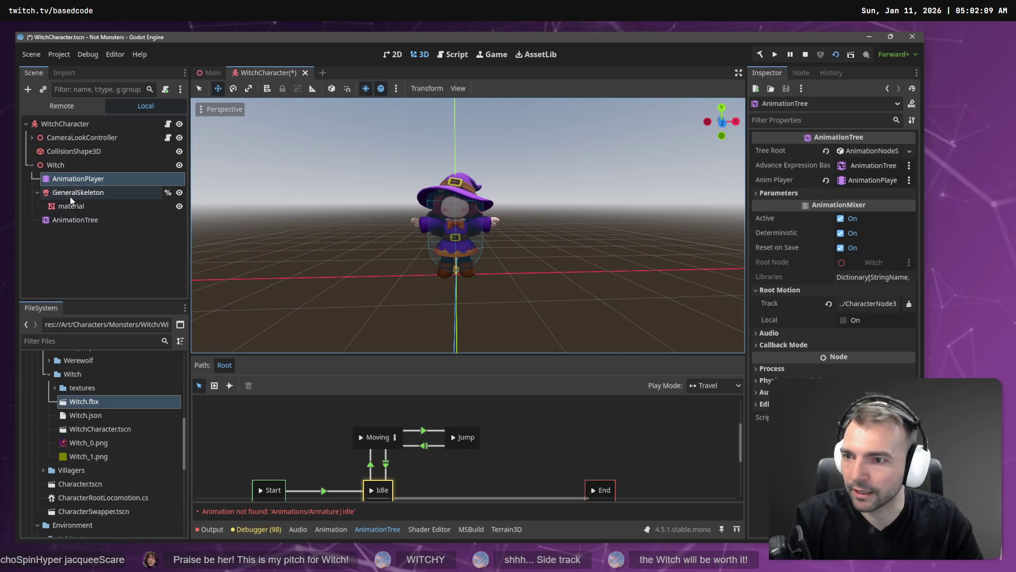
# Place AnimationTree under Witch and set its root motion track to %GeneralSkeleton
pyautogui.moveTo(75, 223); pyautogui.dragTo(761, 186)
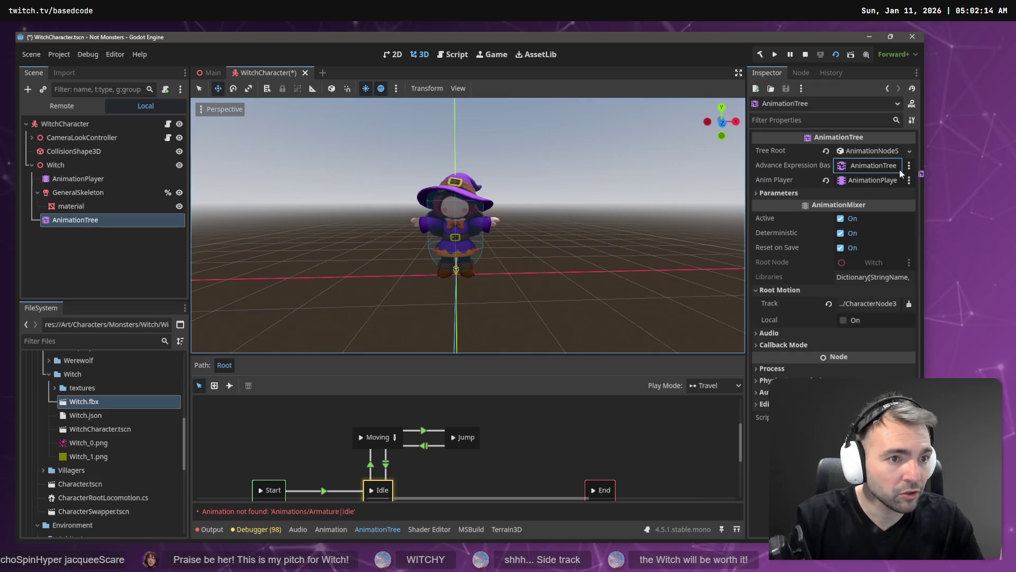
pyautogui.click(868, 304)
pyautogui.doubleClick(389, 195)
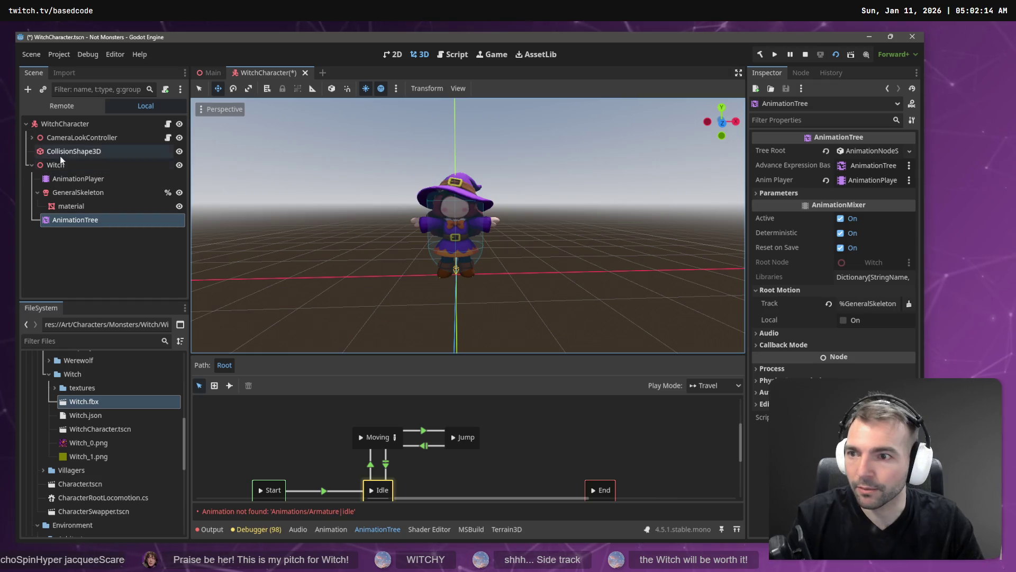
# Move Witch to the top of WitchCharacter's children and review the AnimationTree and AnimationPlayer
pyautogui.click(54, 165)
pyautogui.moveTo(61, 126)
pyautogui.mouseDown()
pyautogui.moveTo(71, 129)
pyautogui.moveTo(72, 152)
pyautogui.moveTo(73, 138)
pyautogui.mouseUp()
pyautogui.click(62, 138)
pyautogui.keyDown('shift'); pyautogui.click(65, 151); pyautogui.keyUp('shift')
pyautogui.click(73, 139)
pyautogui.click(61, 193)
pyautogui.doubleClick(86, 193)
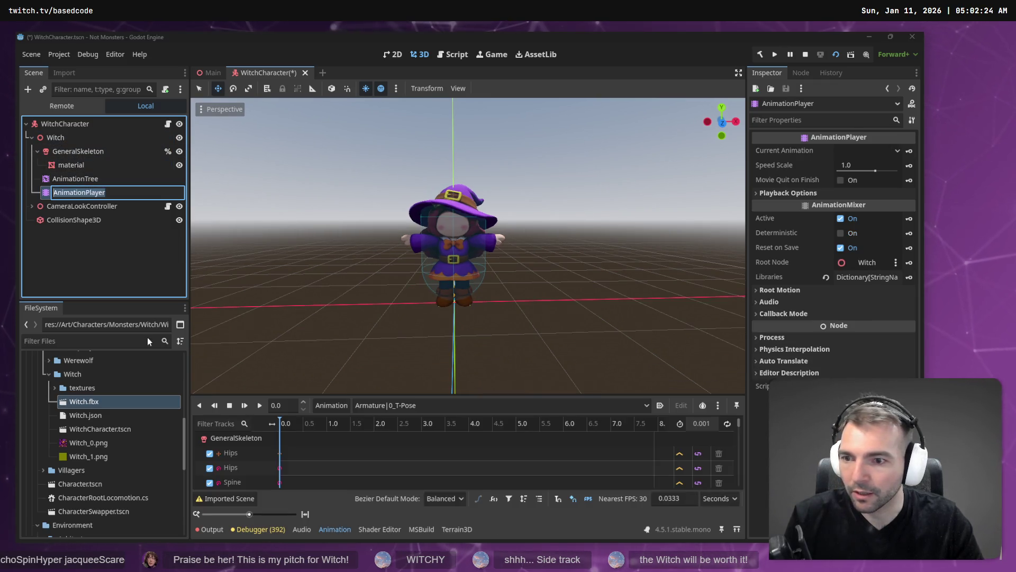
# Load animations.res into the Witch AnimationPlayer through Manage Animations, then run the game
pyautogui.click(613, 294)
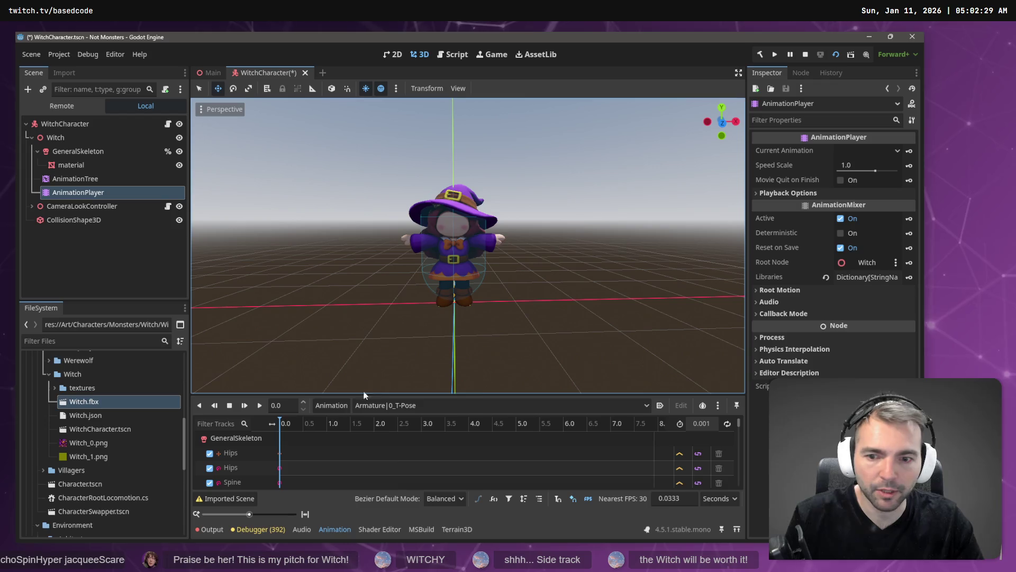
pyautogui.click(332, 405)
pyautogui.click(363, 437)
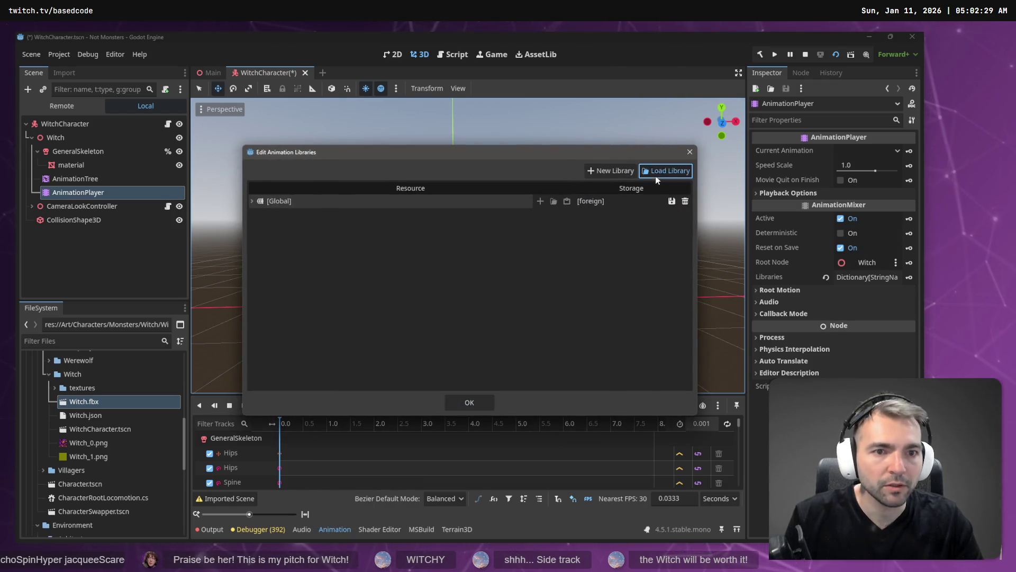
pyautogui.click(655, 176)
pyautogui.doubleClick(211, 143)
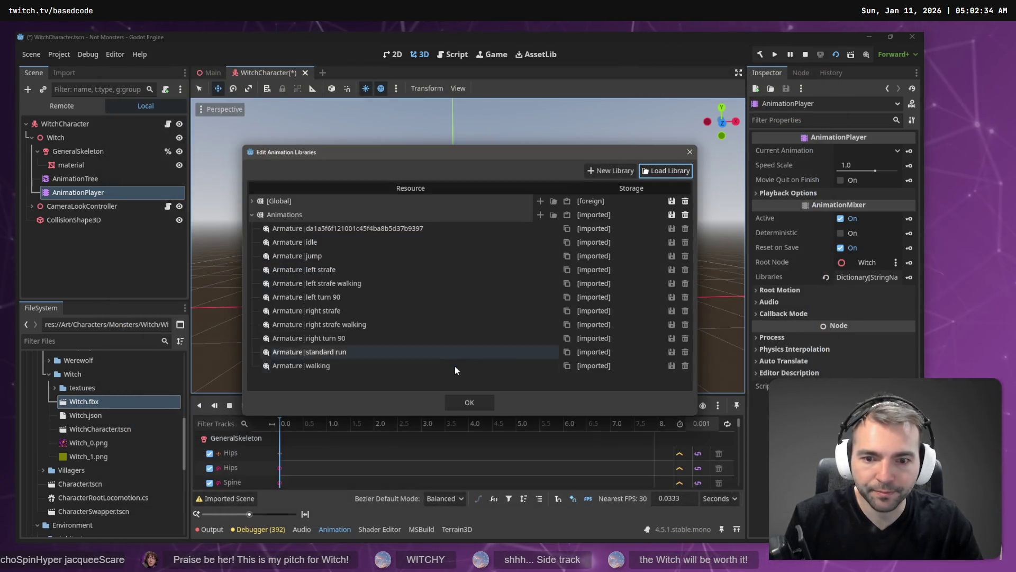
pyautogui.click(469, 403)
pyautogui.click(121, 283)
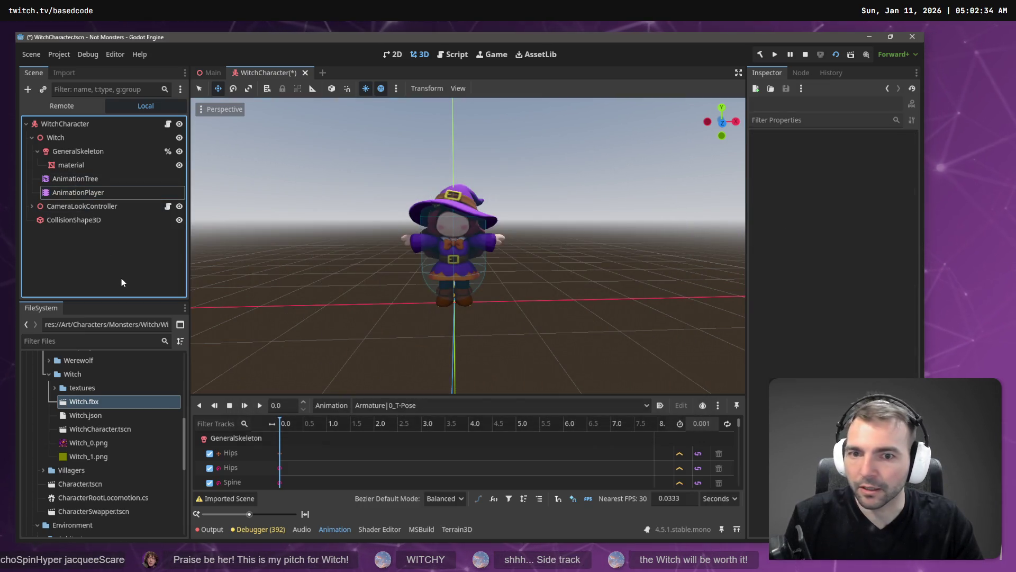
pyautogui.press('F6')
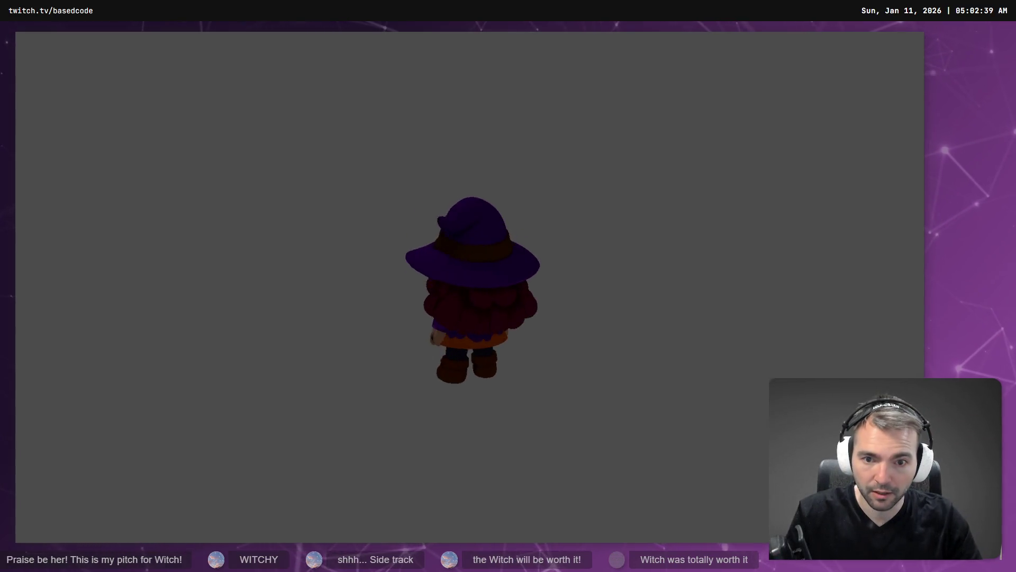
# Rename the Witch node to CharacterNode3D, then test-run the game moving the witch with D
pyautogui.press('F8')
pyautogui.doubleClick(85, 137)
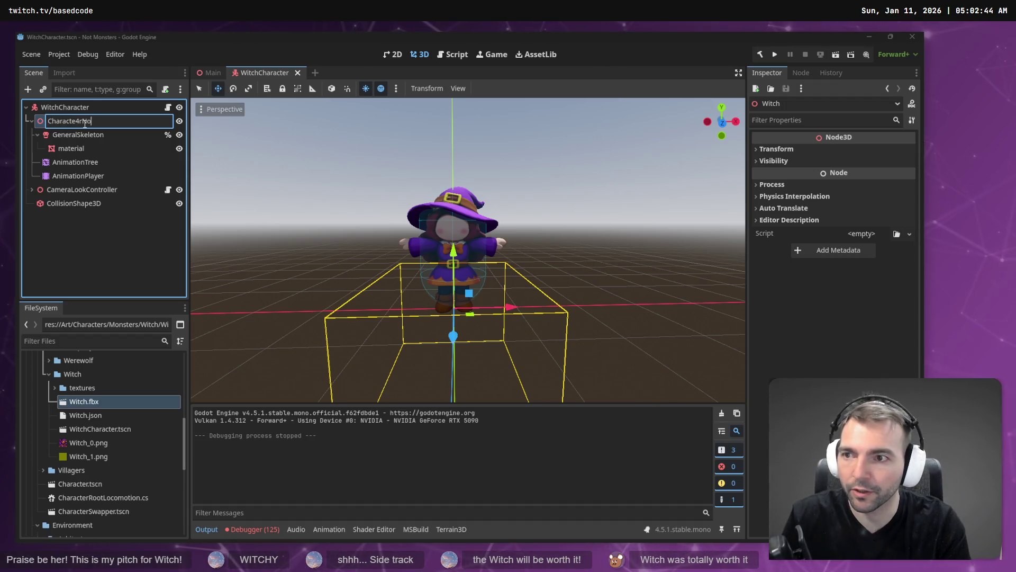
pyautogui.write('ode3D')
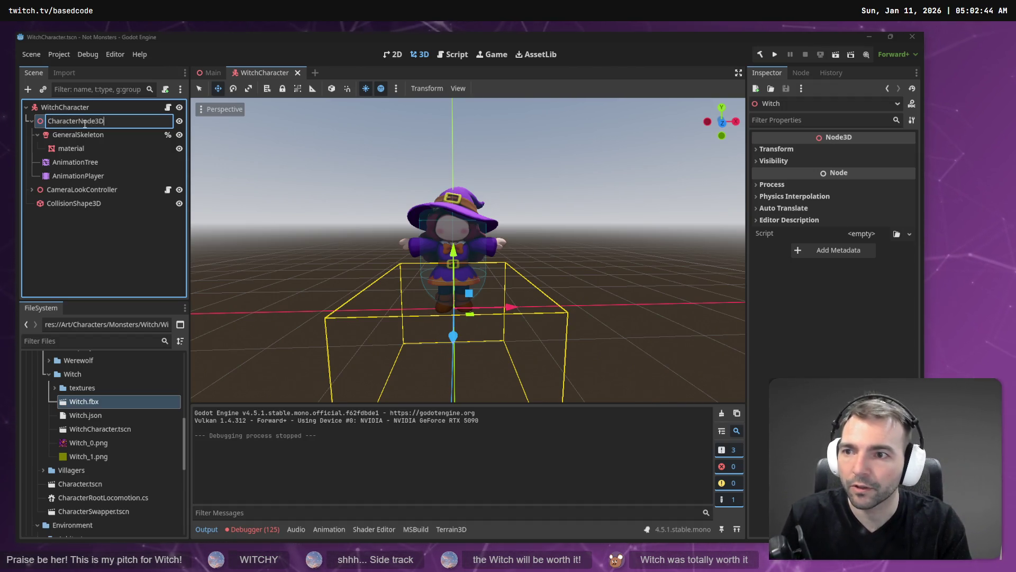
pyautogui.press('Return')
pyautogui.press('F6')
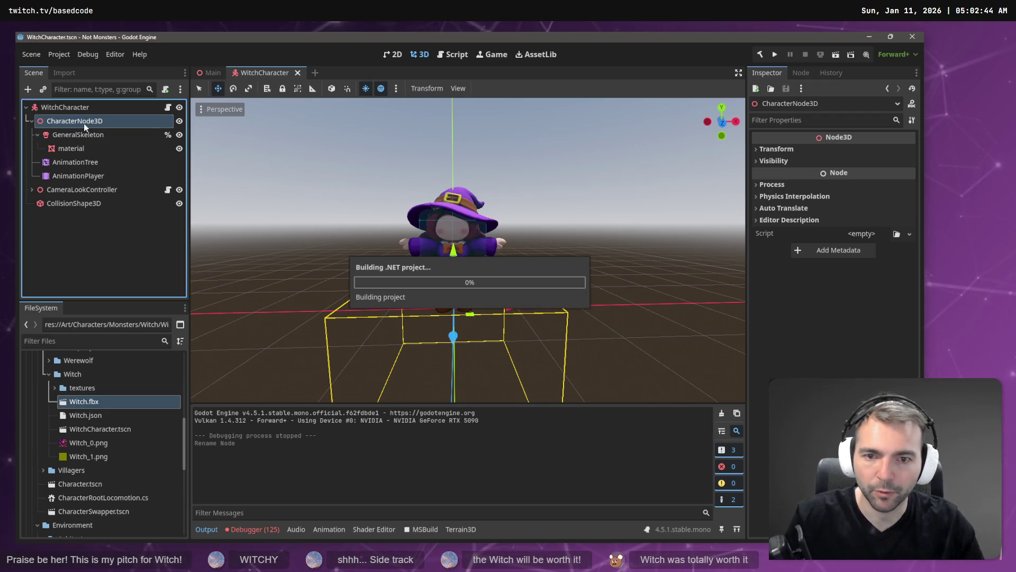
pyautogui.press('d')
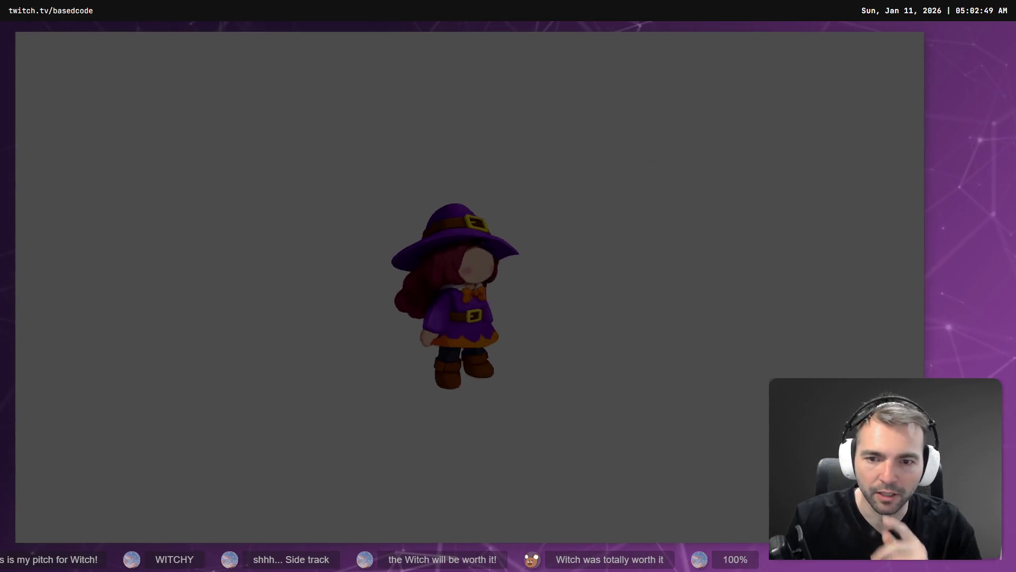
pyautogui.press('F8')
pyautogui.click(134, 162)
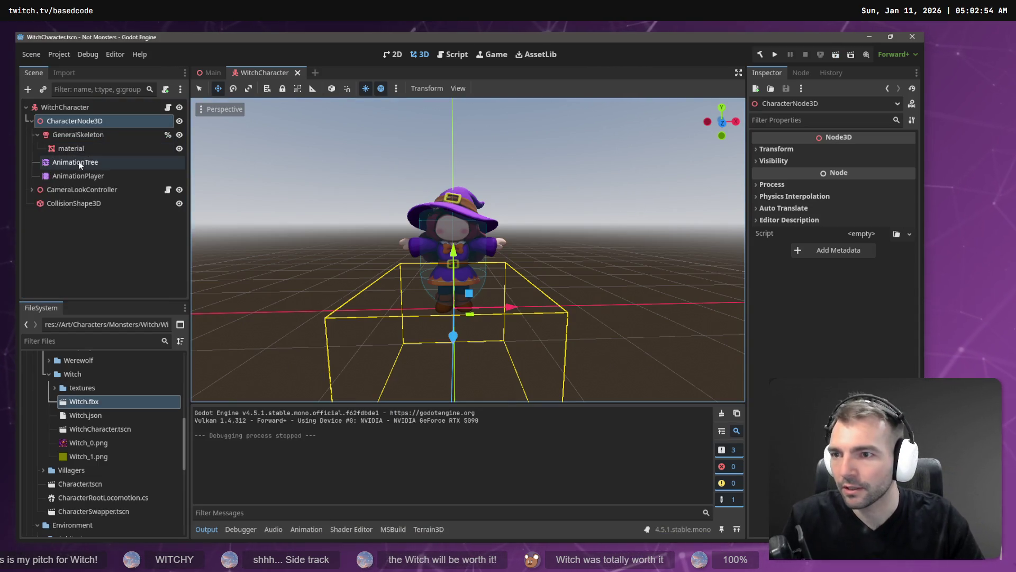
# Wire the AnimationPlayer into the AnimationTree, set the skeleton's Root bone as root motion, save, and run
pyautogui.moveTo(80, 176); pyautogui.dragTo(885, 184)
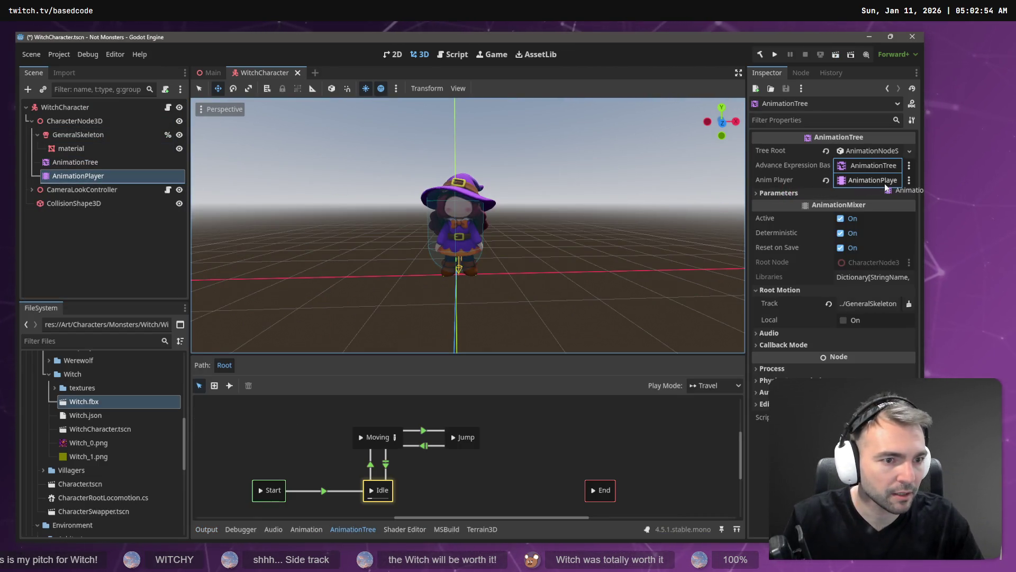
pyautogui.click(868, 303)
pyautogui.doubleClick(389, 196)
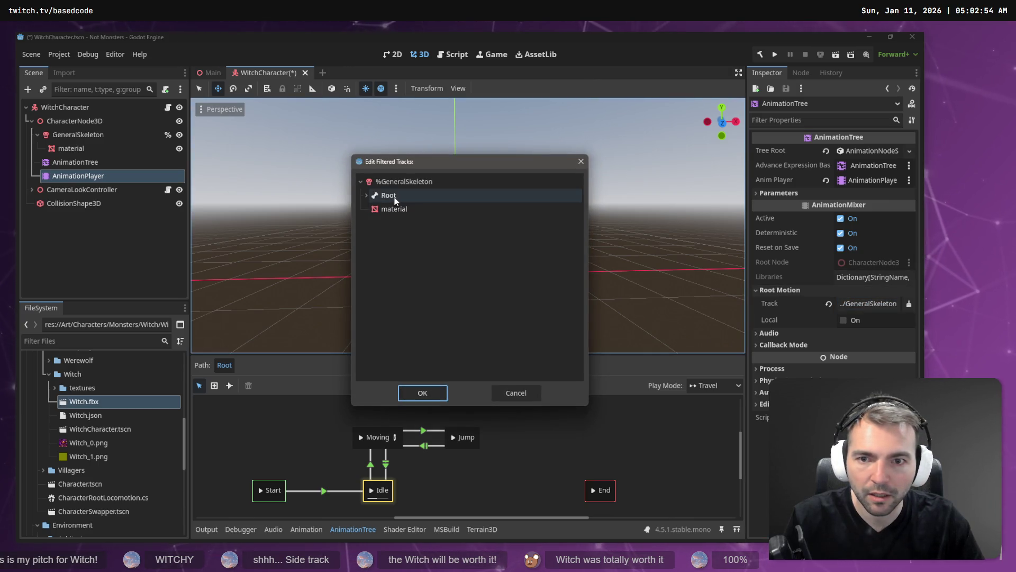
pyautogui.hotkey('ctrl', 's')
pyautogui.press('F5')
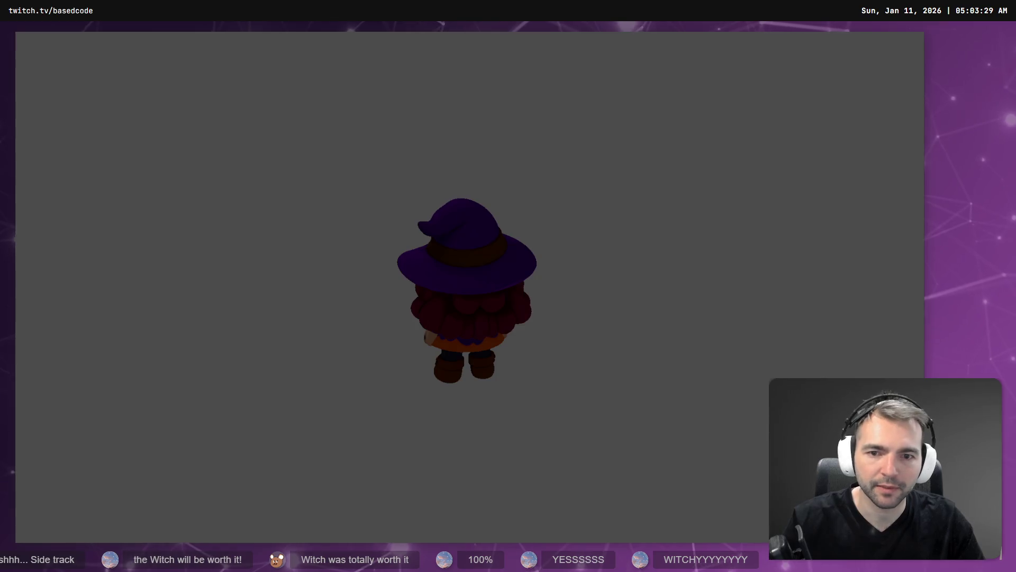
# Stop the running game test with F8
pyautogui.press('F8')
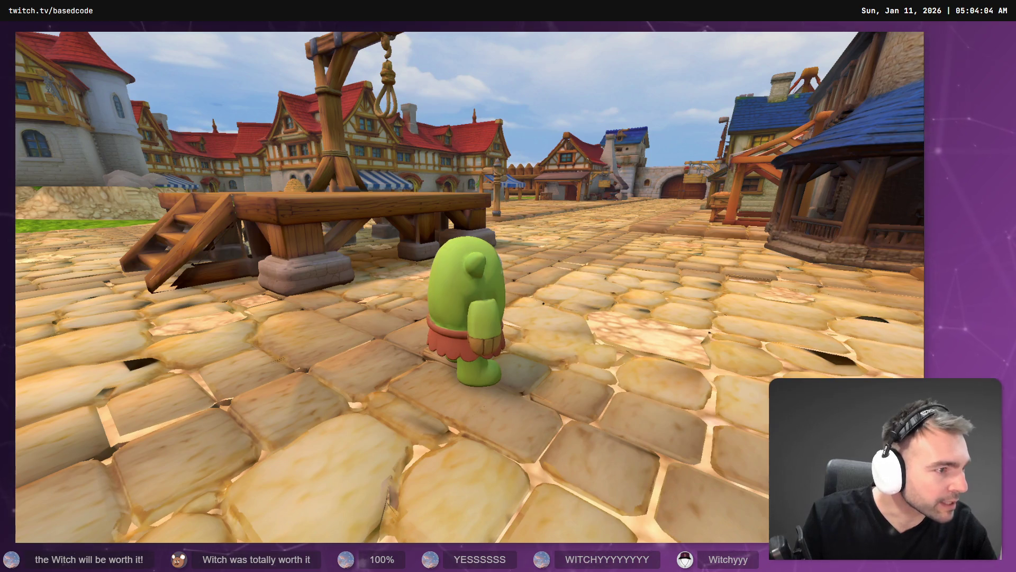
# In CharacterSwapper.cs _Process, replace IsActionPressed with IsActionJustPressed, then close the running game
pyautogui.hotkey('alt', 'Tab')
pyautogui.scroll(-10, 319, 288)
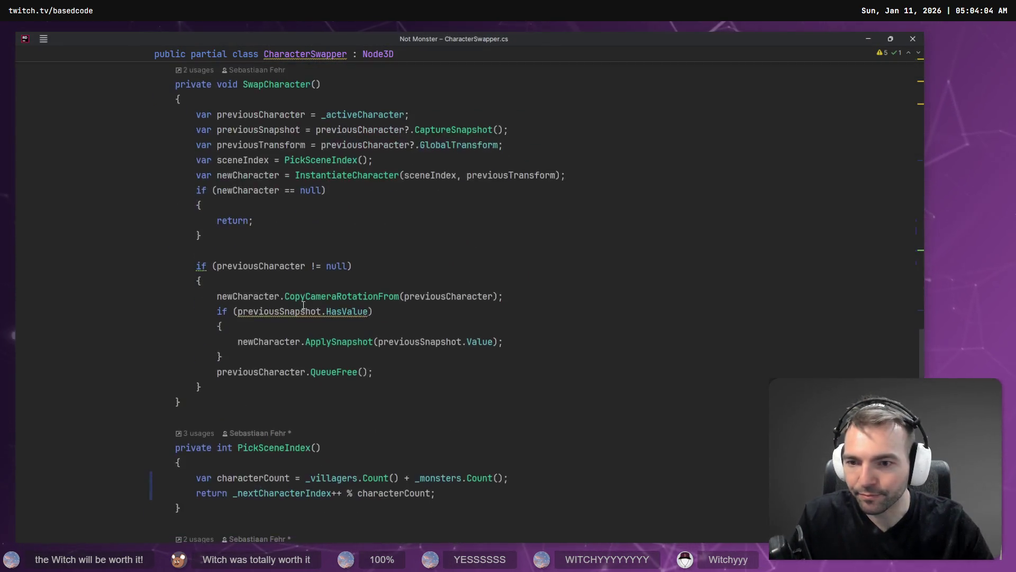
pyautogui.scroll(12, 352, 266)
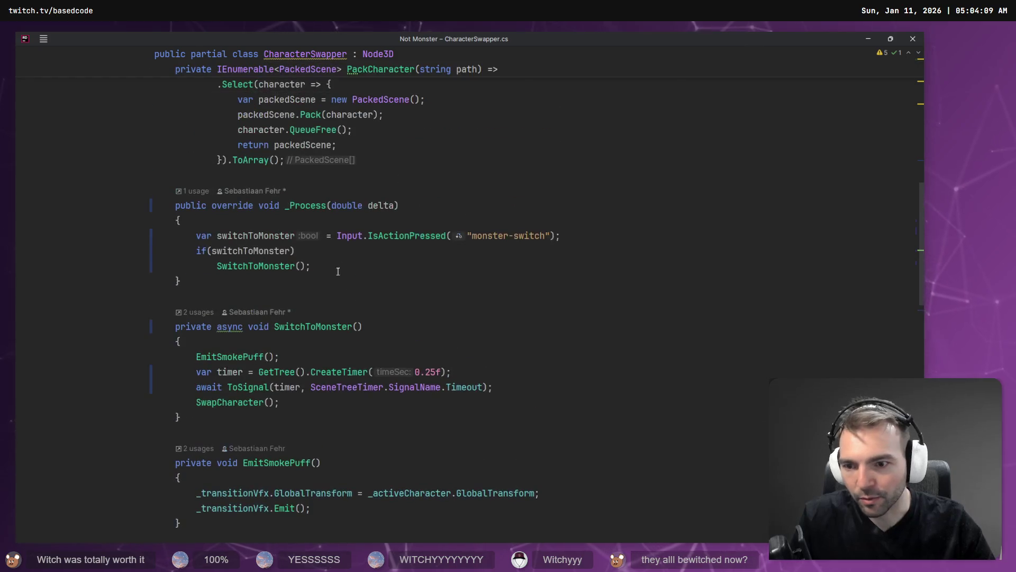
pyautogui.click(217, 357)
pyautogui.scroll(3, 300, 365)
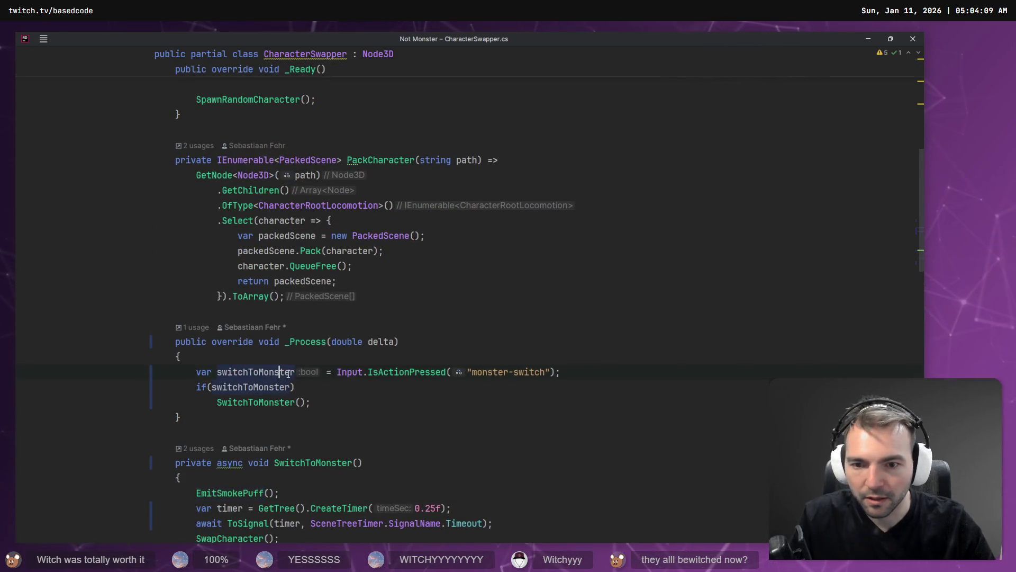
pyautogui.doubleClick(389, 372)
pyautogui.write('I')
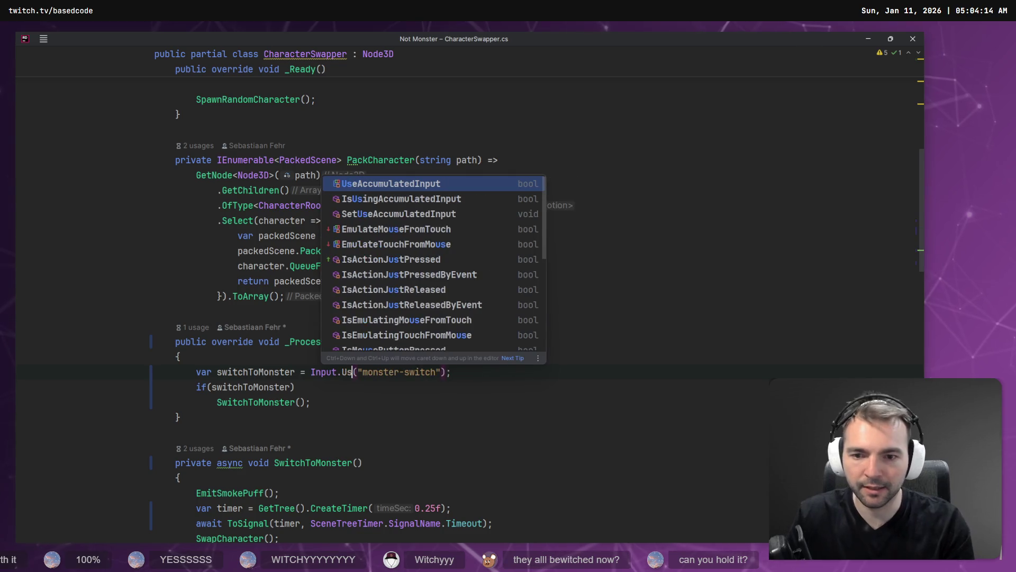
pyautogui.press('BackSpace')
pyautogui.write('IsAction')
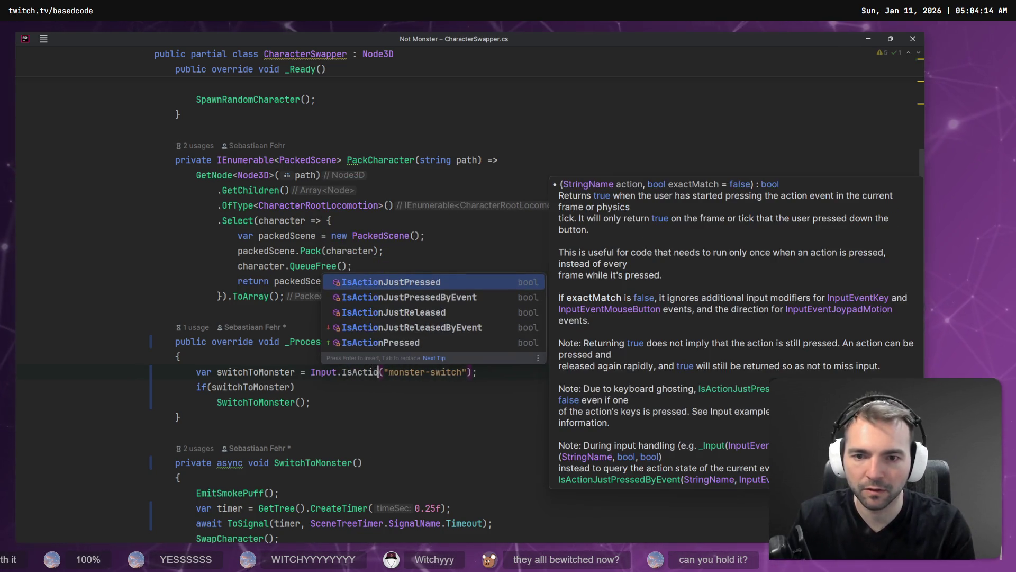
pyautogui.press('Return')
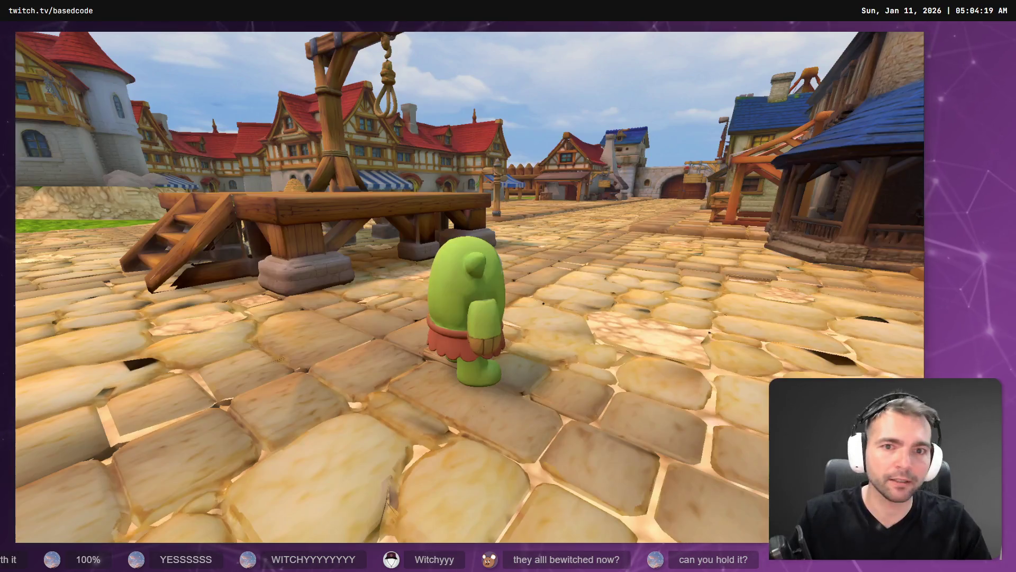
pyautogui.press('F8')
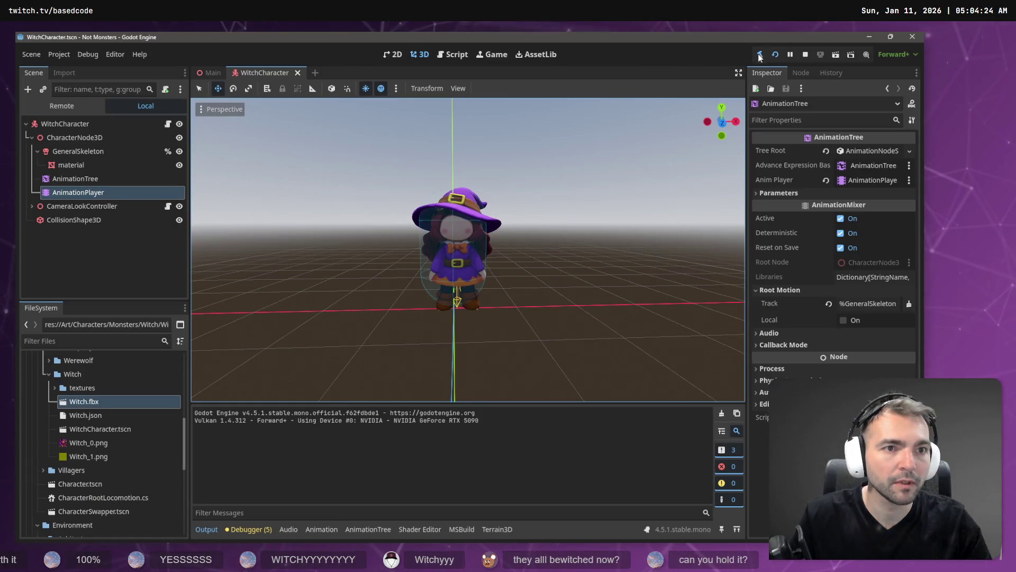
# Rebuild and run the project from the top-right toolbar, then trigger another rebuild
pyautogui.click(760, 55)
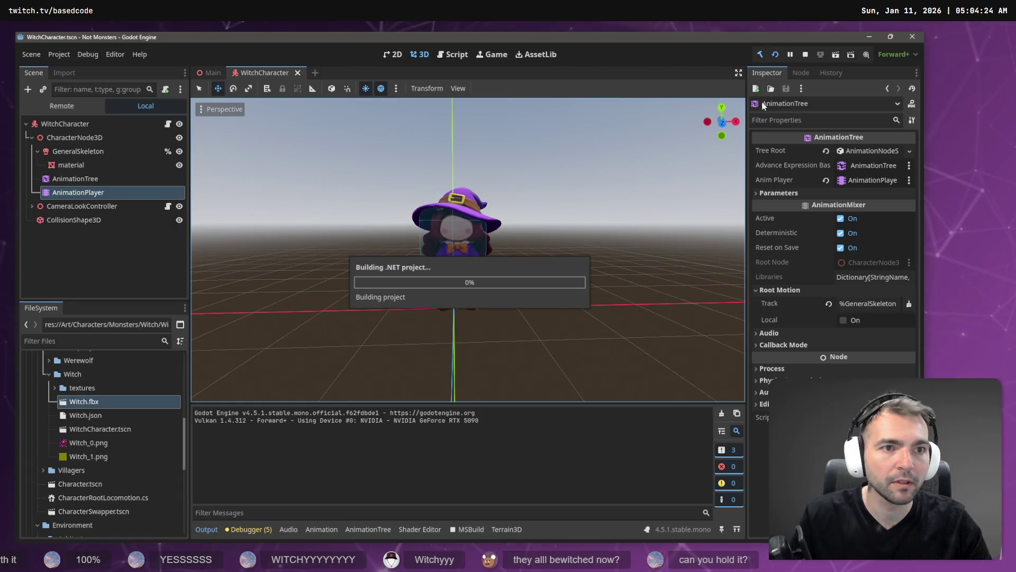
pyautogui.click(776, 56)
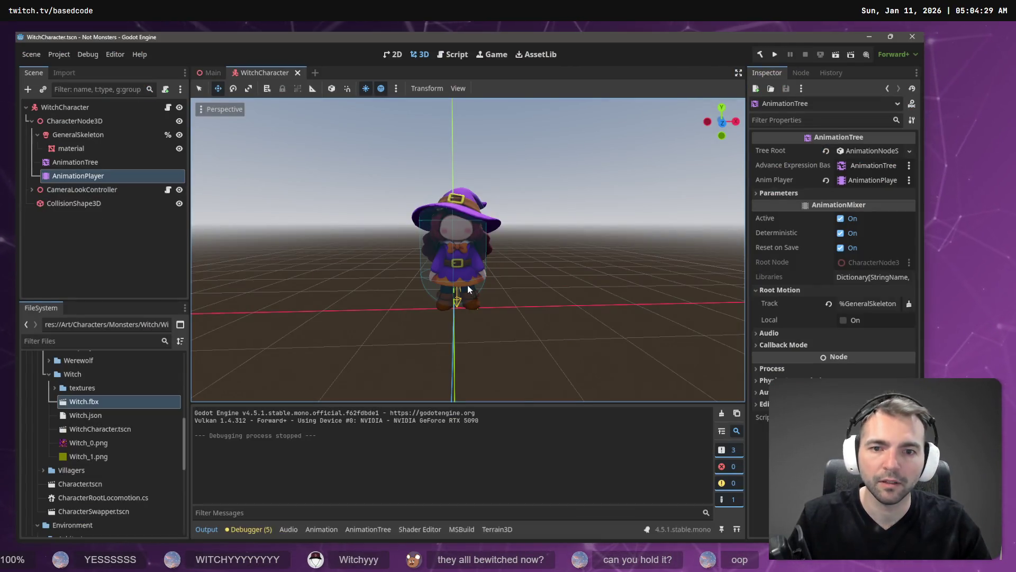
pyautogui.click(770, 52)
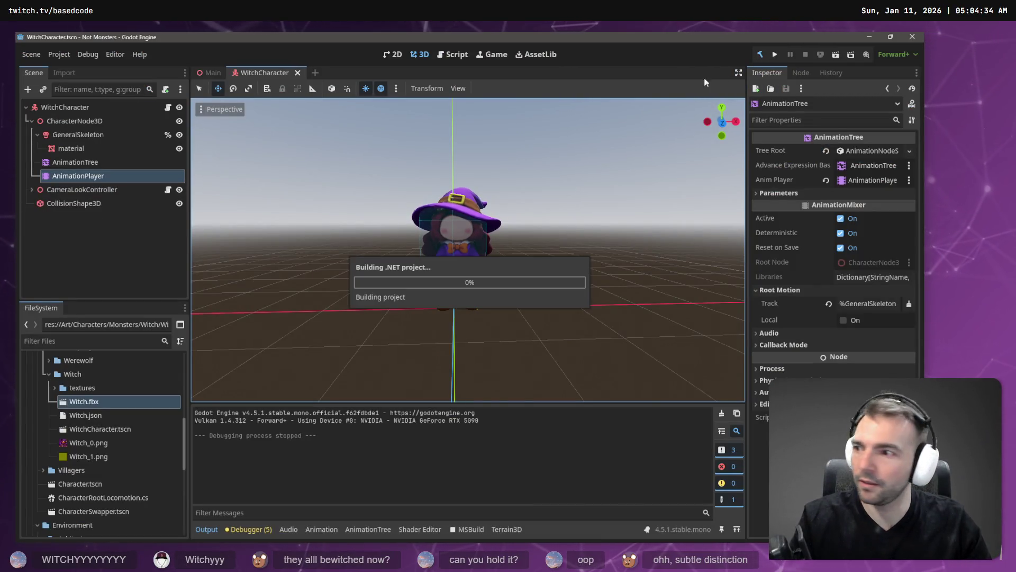
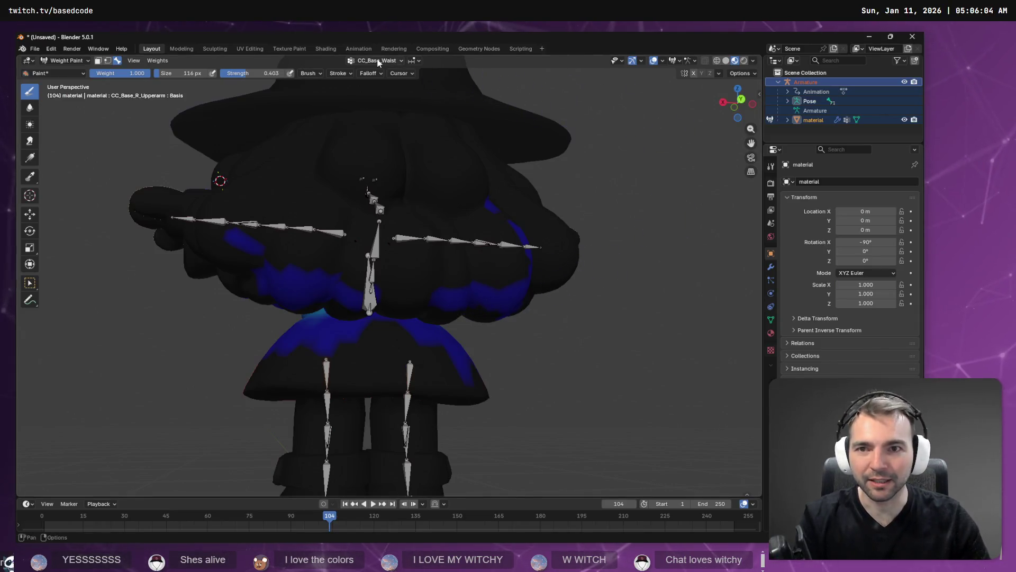
# Step through the vertex groups past the calf twists, CC_Base_Spine01, CC_Base_Hip and CC_Base_L_Clavicle
pyautogui.click(379, 62)
pyautogui.press('Down')
pyautogui.press('Down')
pyautogui.press('Down')
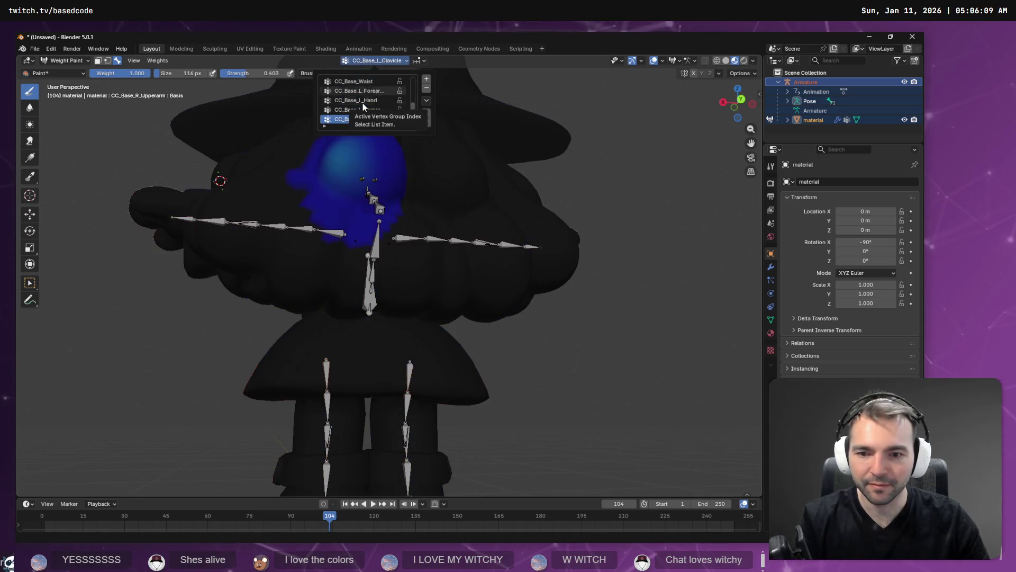
pyautogui.press('Down')
pyautogui.press('Down')
pyautogui.press('Down')
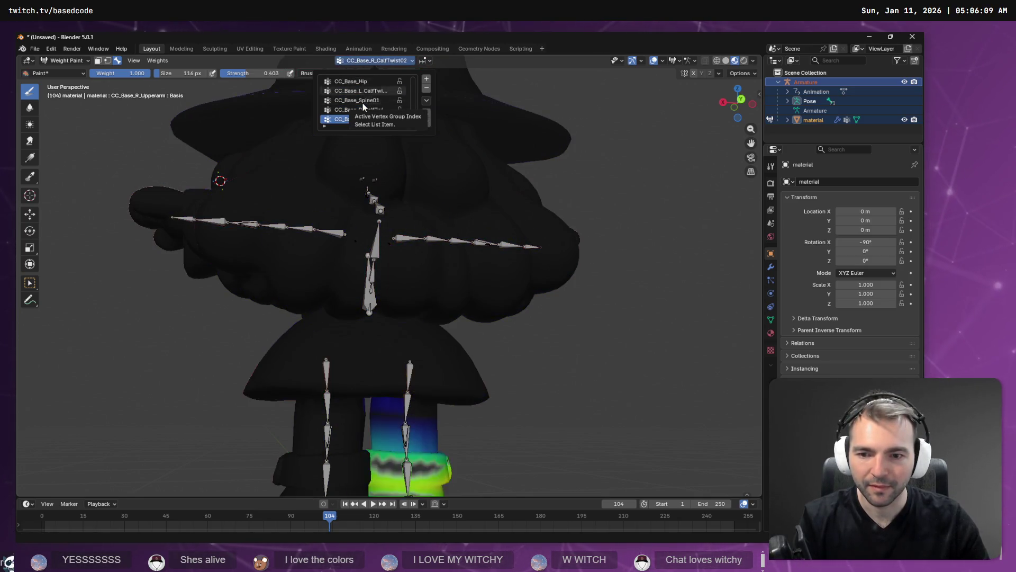
pyautogui.press('Down')
pyautogui.press('Down')
pyautogui.press('Down')
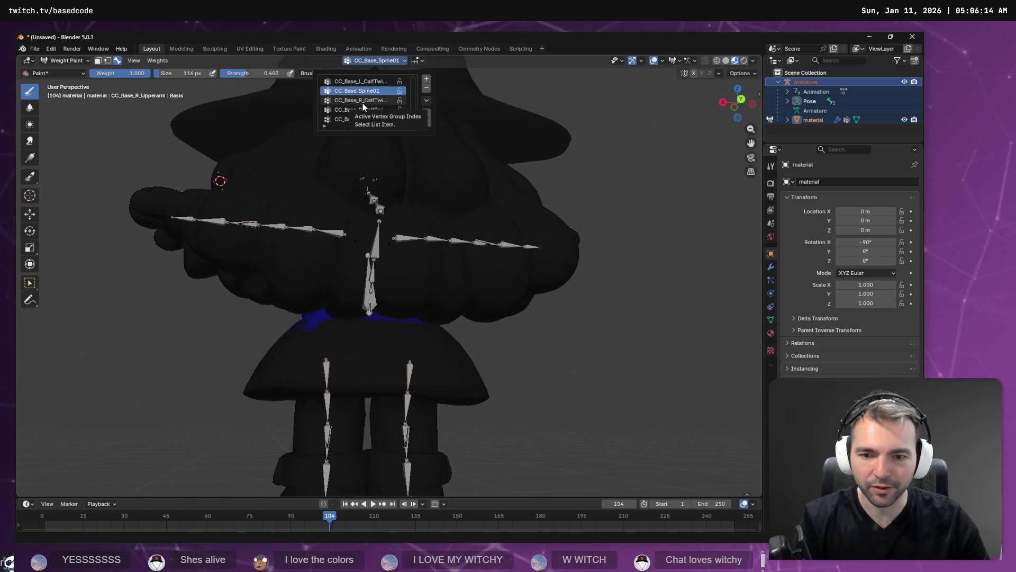
pyautogui.press('Down')
pyautogui.press('Down')
pyautogui.press('Down')
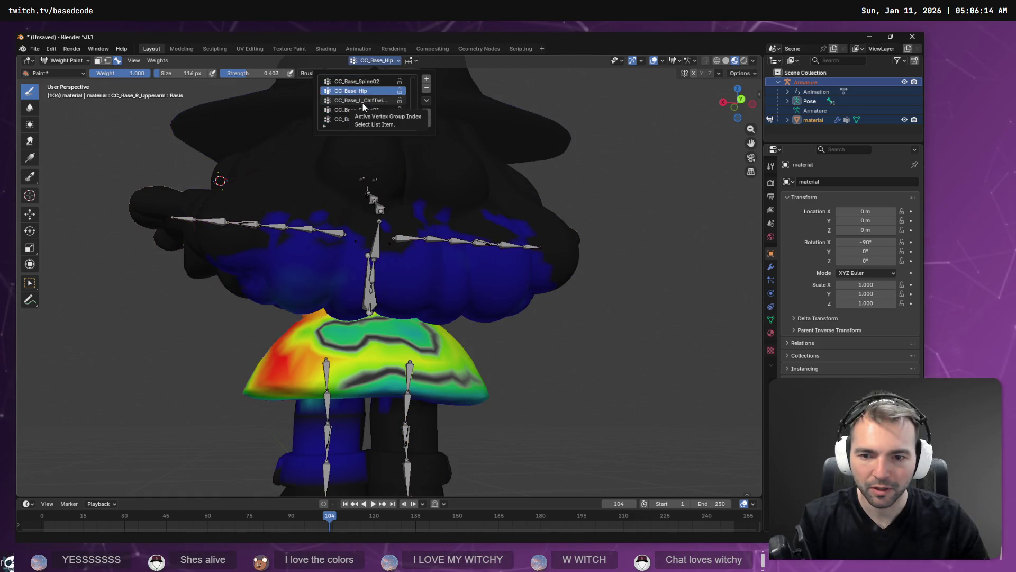
pyautogui.press('Up')
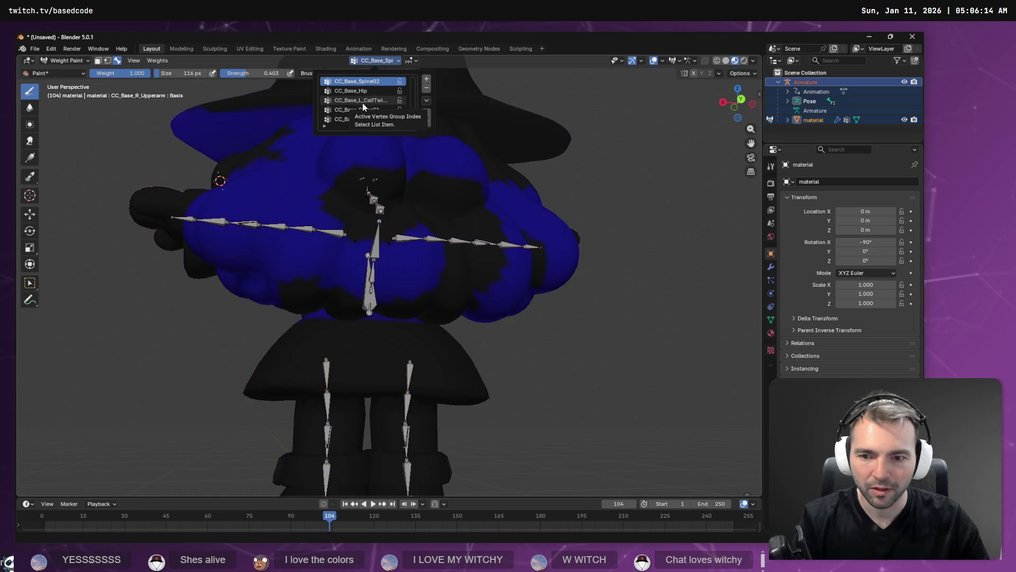
pyautogui.press('Down')
pyautogui.press('Down')
pyautogui.press('Down')
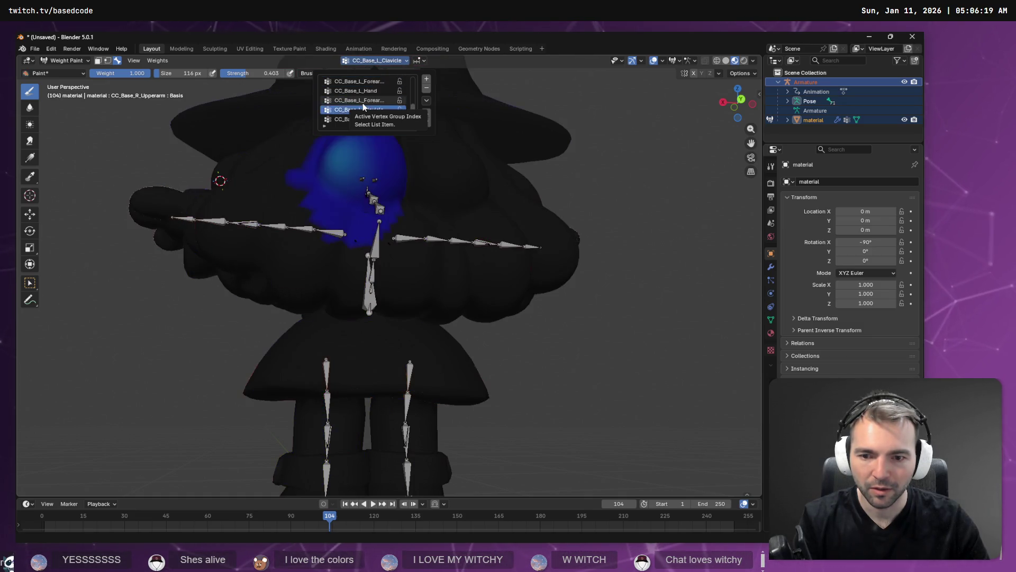
pyautogui.press('Down')
pyautogui.press('Down')
pyautogui.press('Down')
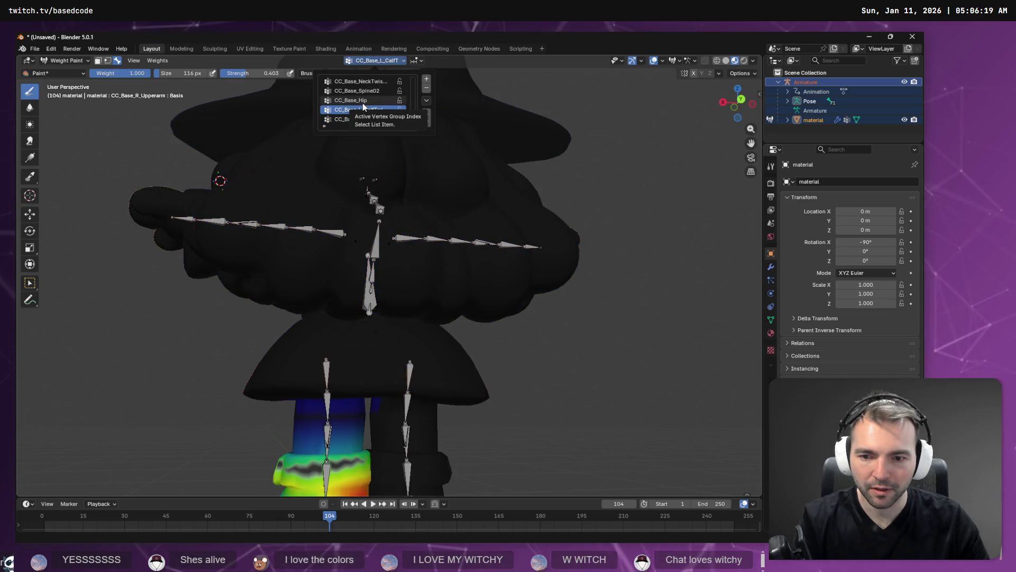
# Go back to CC_Base_Hip and continue down to CC_Base_L_ThighTwist01, orbiting to view the skirt
pyautogui.press('Up')
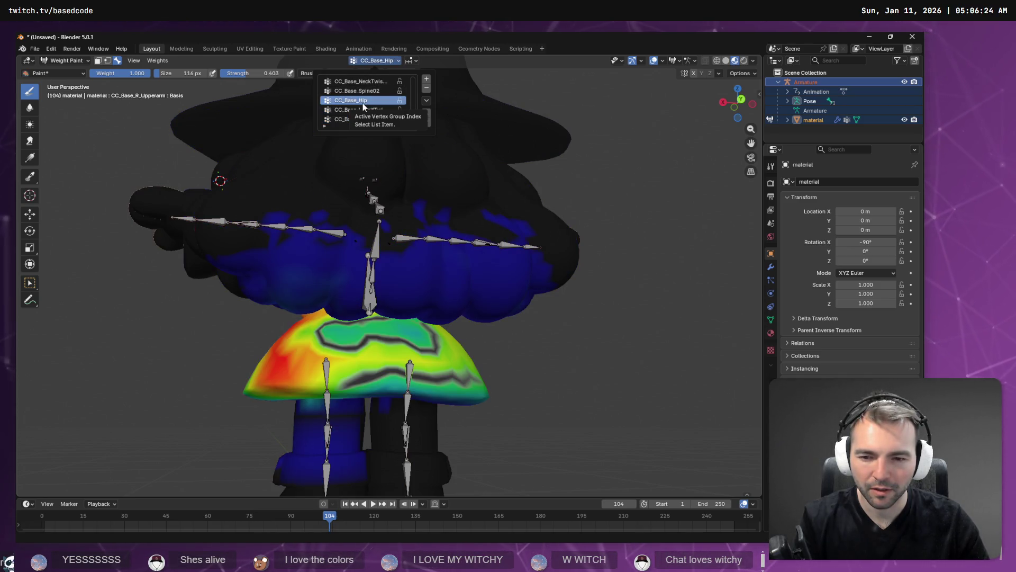
pyautogui.press('Down')
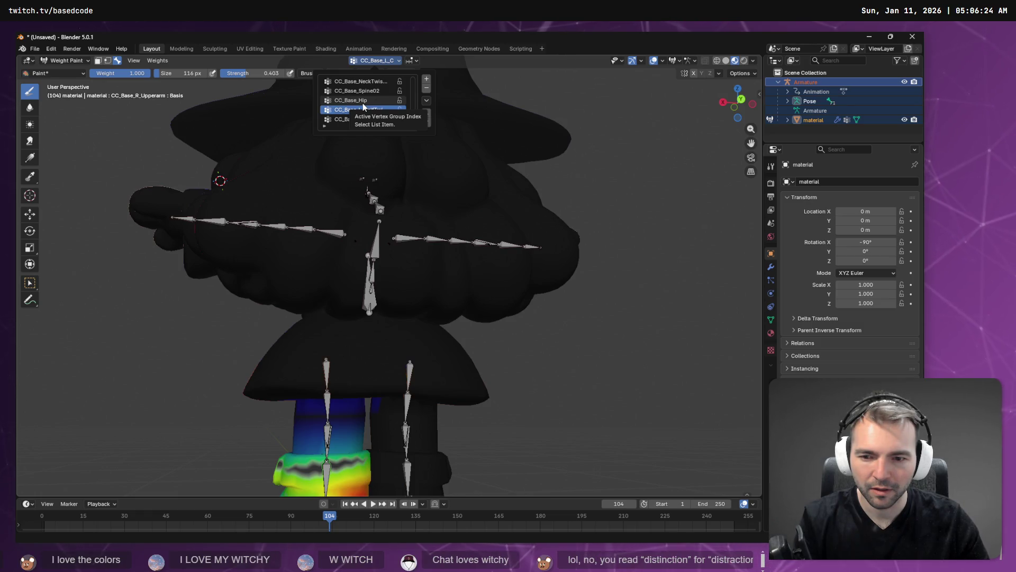
pyautogui.press('Down')
pyautogui.press('Down')
pyautogui.press('Down')
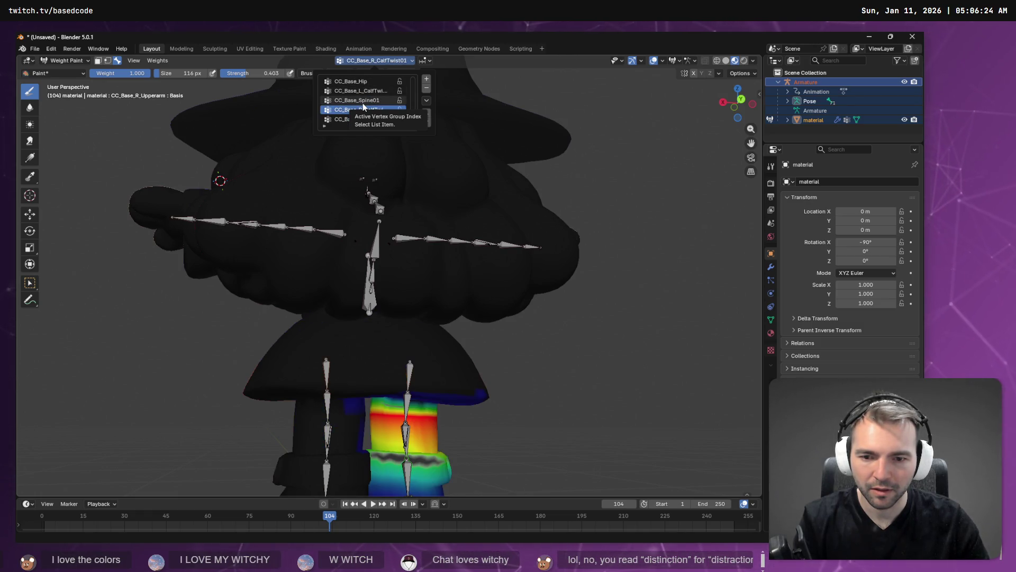
pyautogui.press('Down')
pyautogui.press('Down')
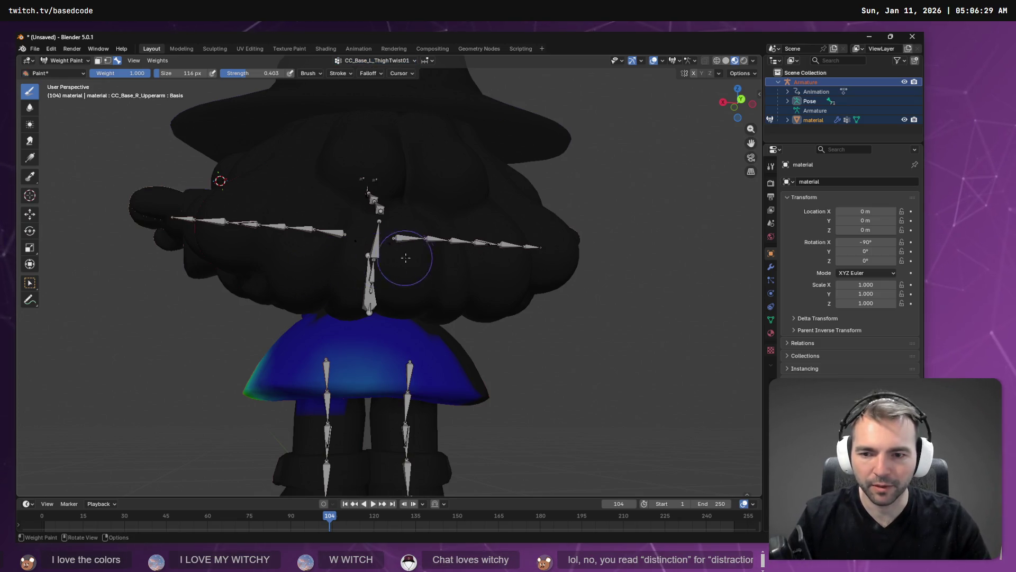
pyautogui.moveTo(404, 254)
pyautogui.mouseDown()
pyautogui.moveTo(394, 317)
pyautogui.moveTo(444, 311)
pyautogui.moveTo(456, 277)
pyautogui.mouseUp()
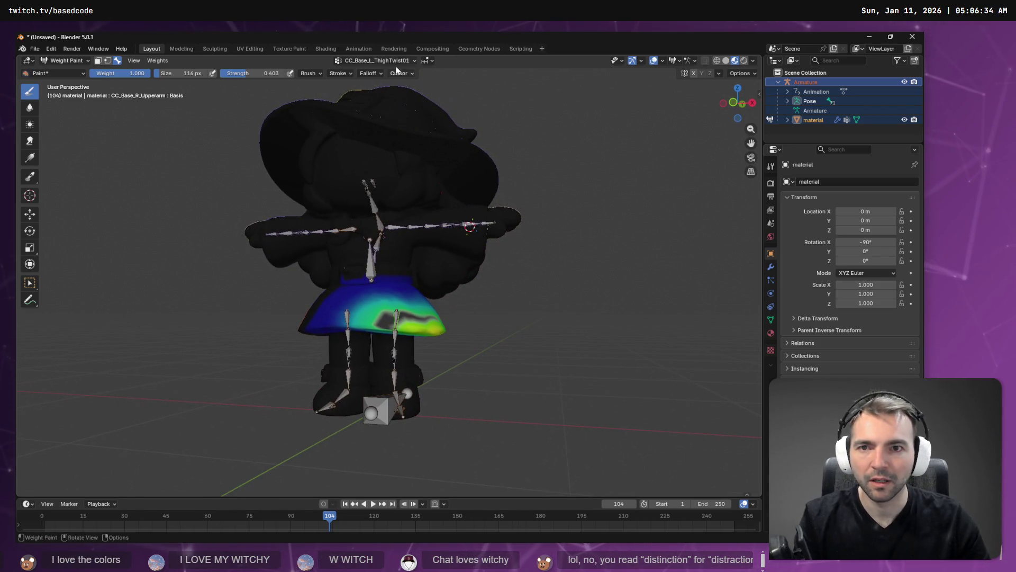
# Paint the thigh twist group's green weight on the skirt down to blue
pyautogui.click(377, 61)
pyautogui.click(360, 100)
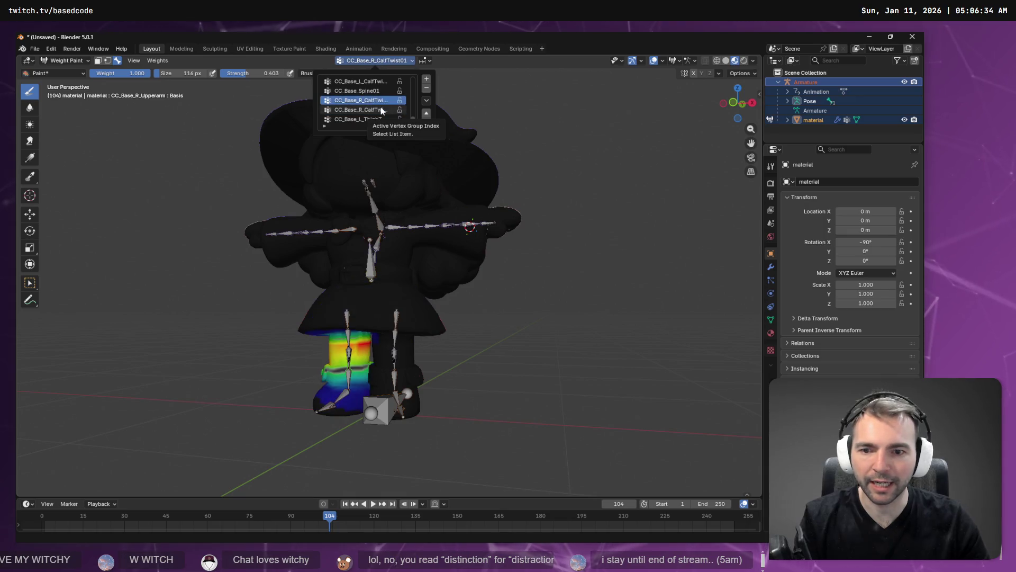
pyautogui.keyDown('ctrl'); pyautogui.scroll(2, 380, 106); pyautogui.keyUp('ctrl')
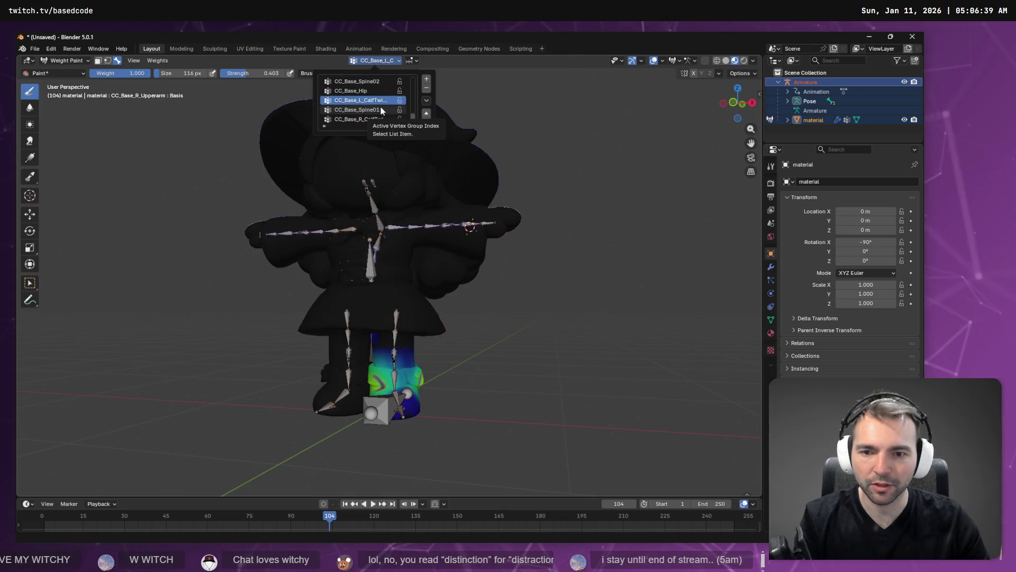
pyautogui.keyDown('ctrl'); pyautogui.scroll(2, 380, 107); pyautogui.keyUp('ctrl')
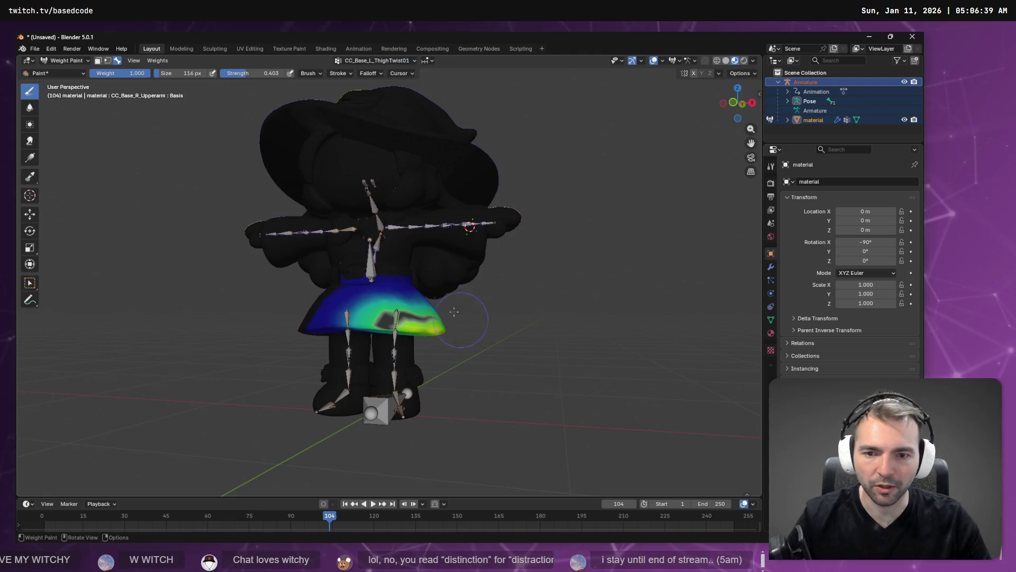
pyautogui.moveTo(476, 313)
pyautogui.mouseDown()
pyautogui.moveTo(516, 313)
pyautogui.moveTo(495, 295)
pyautogui.moveTo(437, 318)
pyautogui.moveTo(372, 307)
pyautogui.mouseUp()
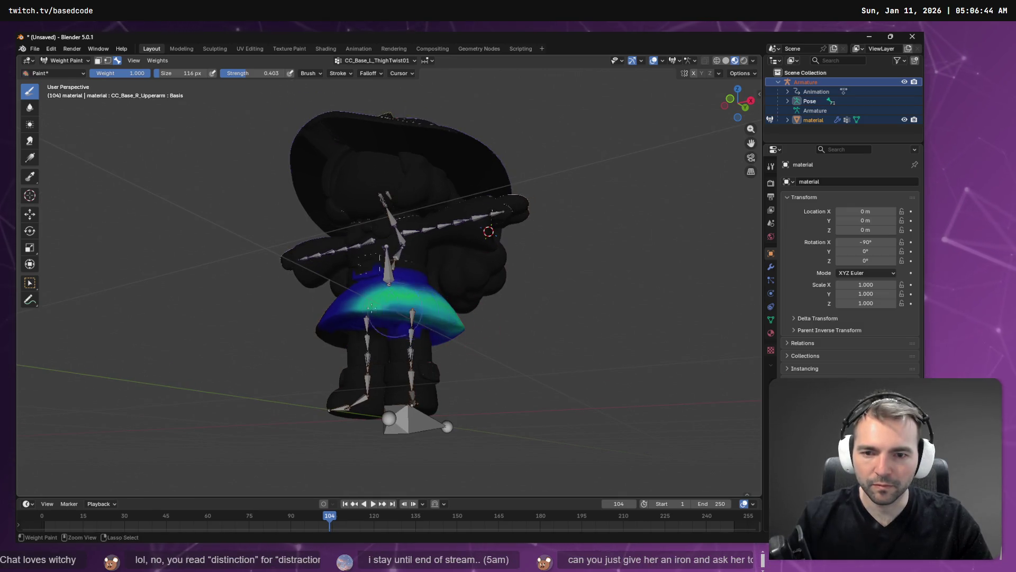
pyautogui.moveTo(457, 311)
pyautogui.mouseDown()
pyautogui.moveTo(402, 296)
pyautogui.moveTo(360, 302)
pyautogui.moveTo(465, 318)
pyautogui.moveTo(507, 351)
pyautogui.moveTo(434, 343)
pyautogui.mouseUp()
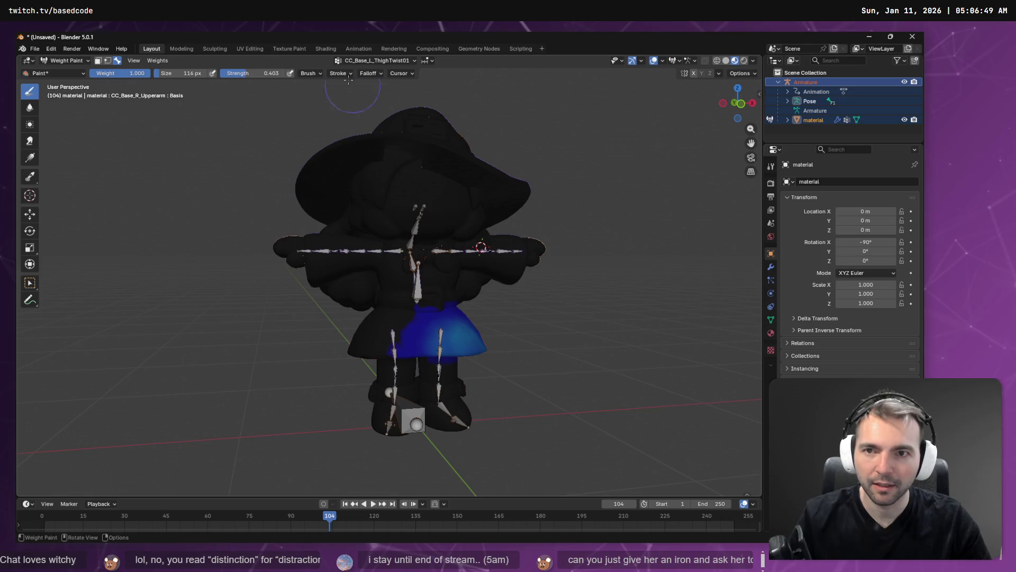
# Browse other vertex groups toward CC_Base_R_ThighTwist01 and orbit the model sideways
pyautogui.click(375, 61)
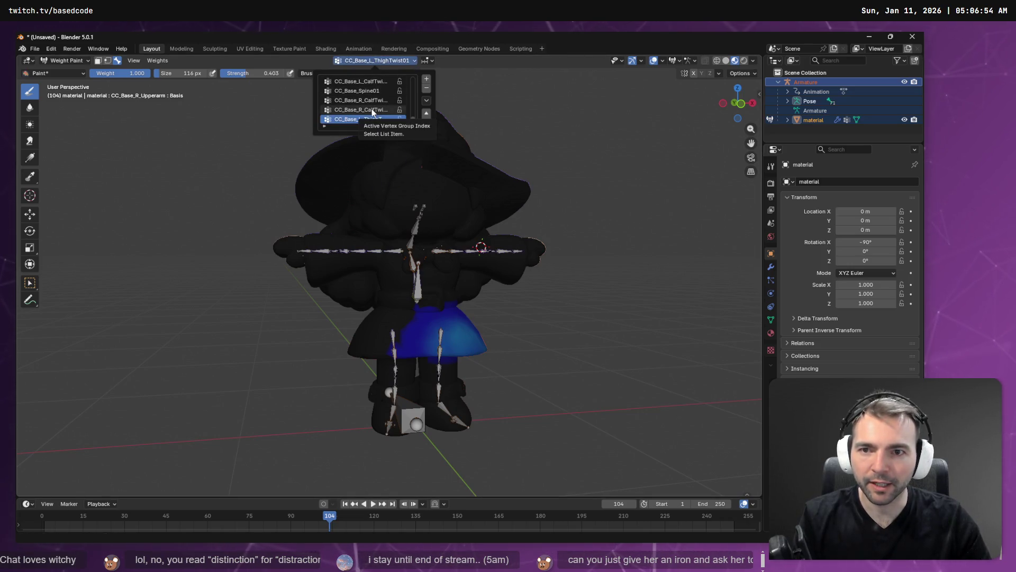
pyautogui.scroll(8, 372, 110)
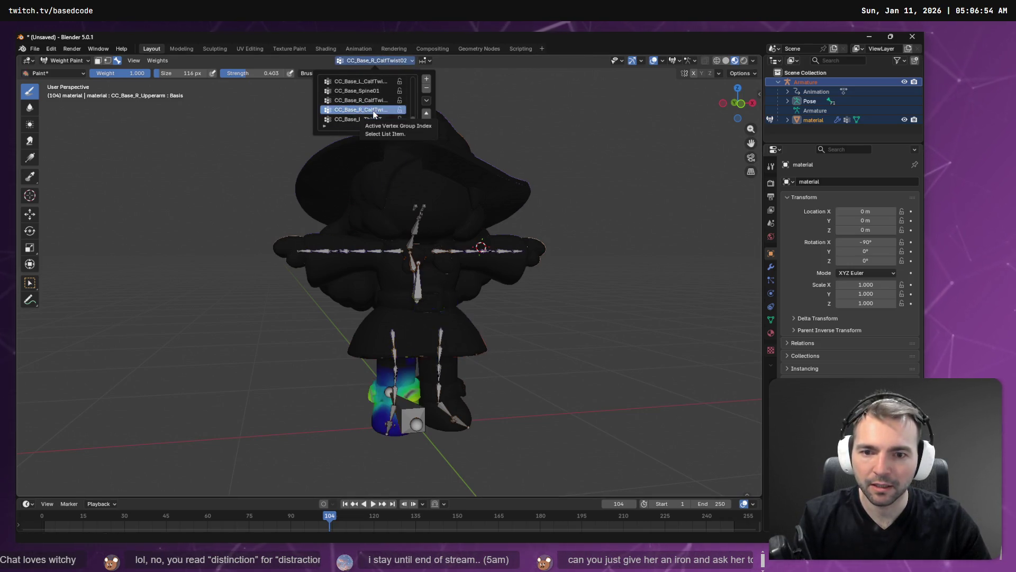
pyautogui.scroll(-10, 371, 110)
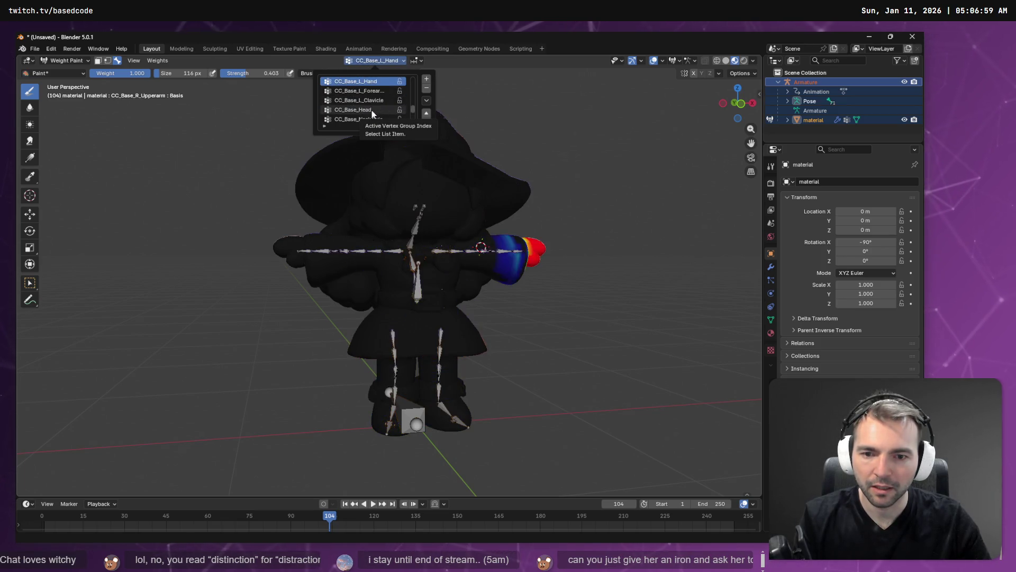
pyautogui.scroll(-1, 372, 110)
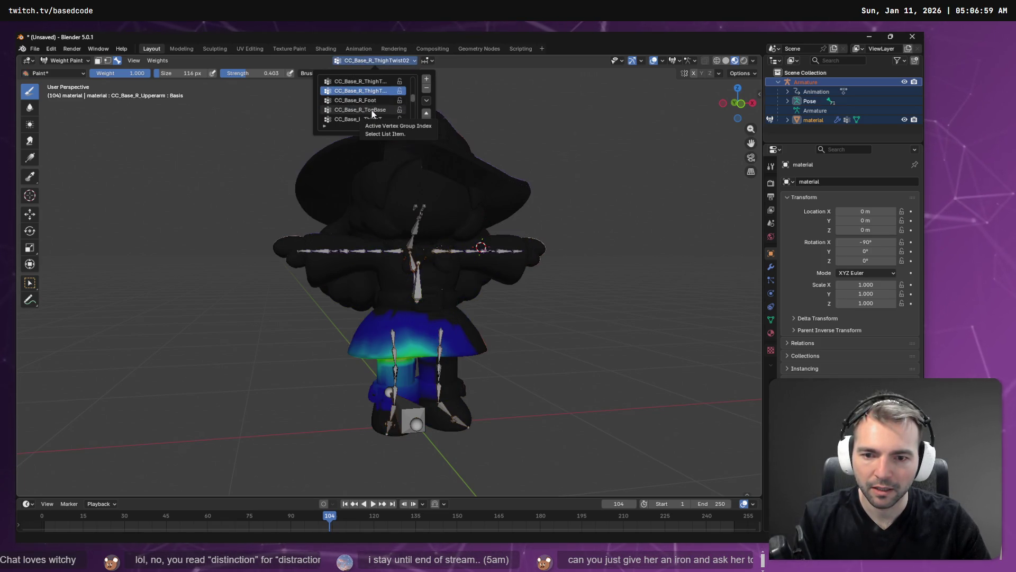
pyautogui.scroll(1, 372, 110)
pyautogui.moveTo(548, 299); pyautogui.dragTo(482, 317)
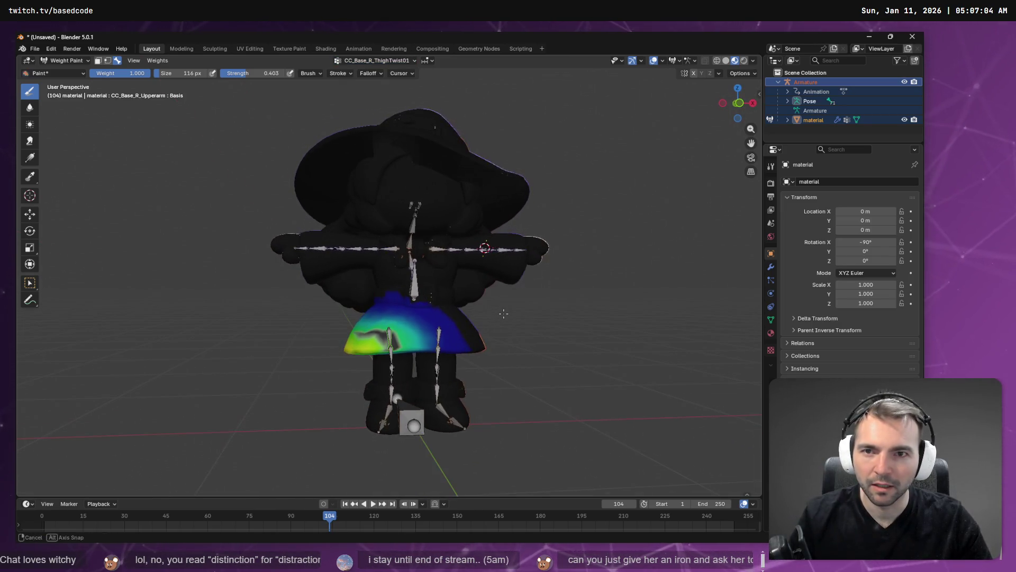
pyautogui.click(396, 62)
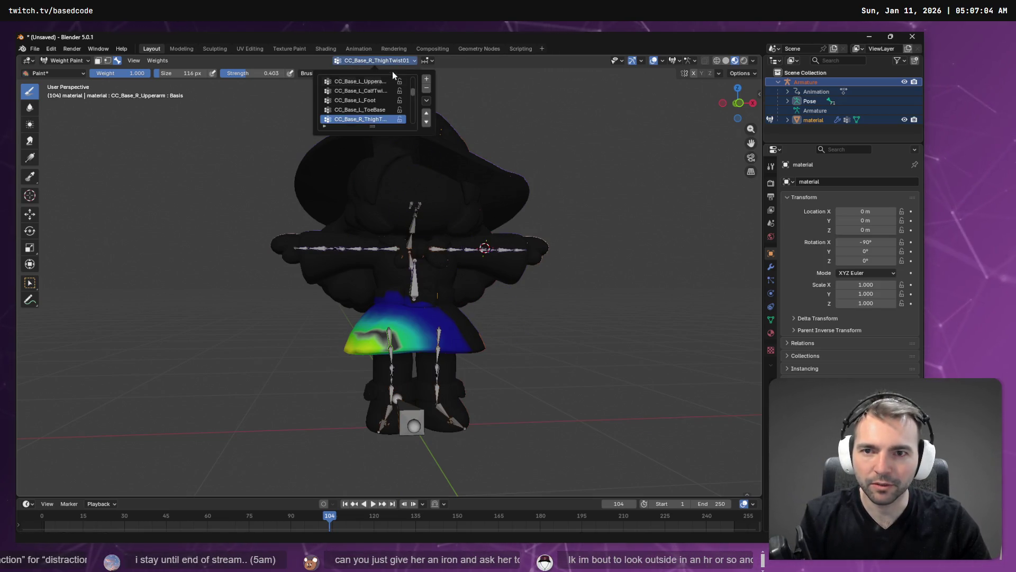
# Cycle the active vertex group through the leg groups to CC_Base_R_ThighTwist01
pyautogui.scroll(5, 384, 103)
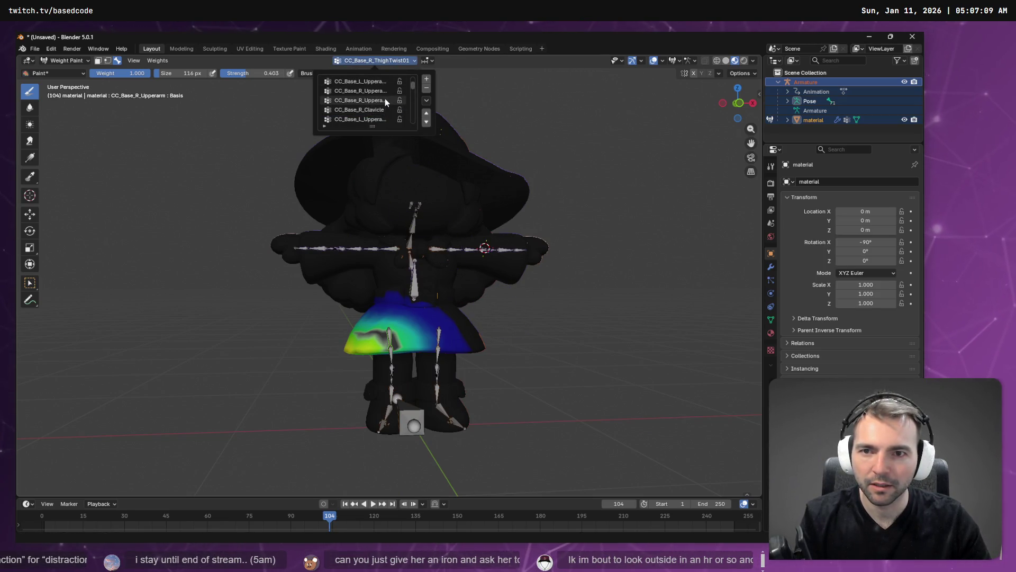
pyautogui.scroll(-2, 381, 103)
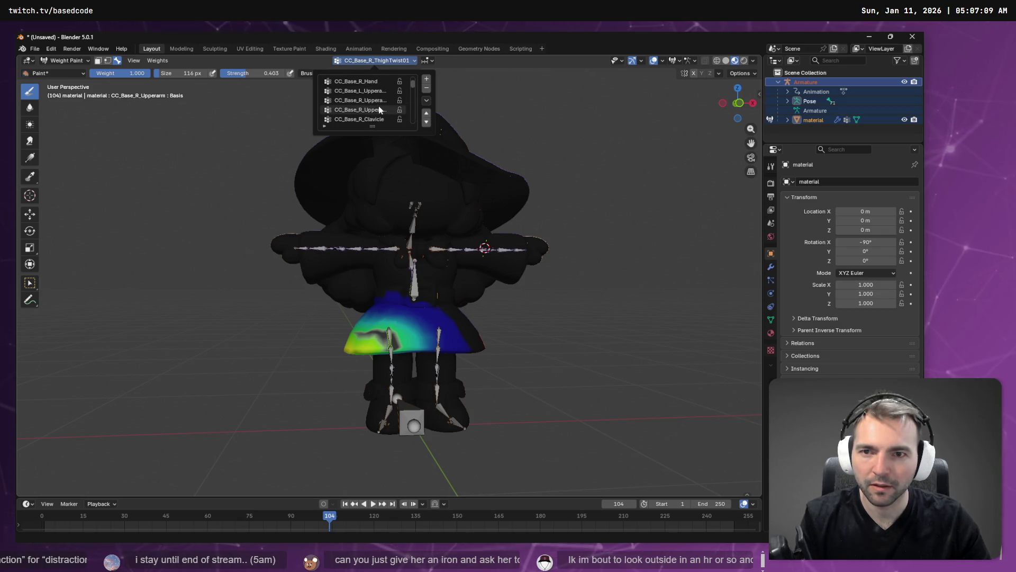
pyautogui.scroll(-5, 381, 106)
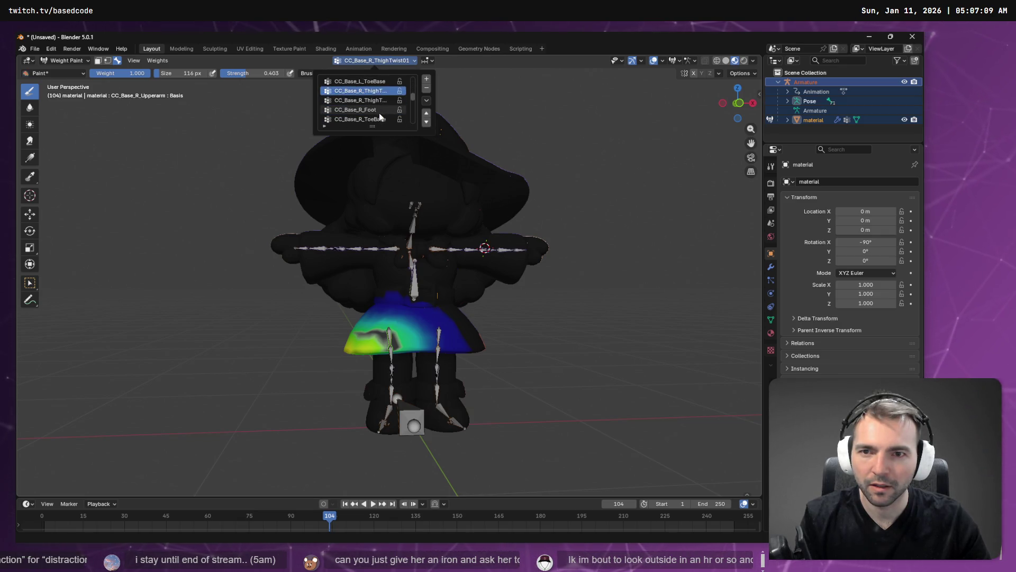
pyautogui.click(379, 111)
pyautogui.press('Down')
pyautogui.press('Down')
pyautogui.press('Down')
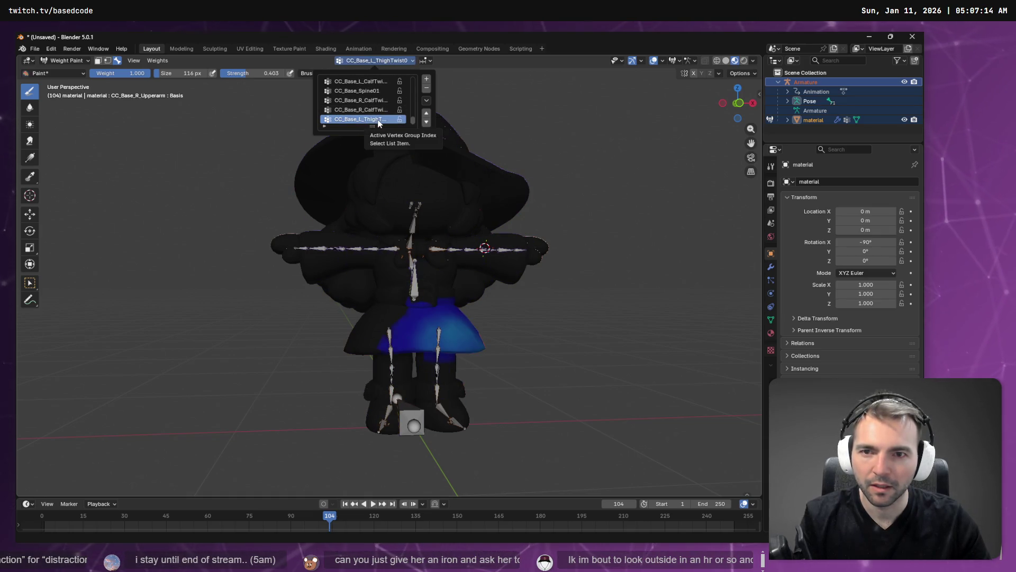
pyautogui.doubleClick(388, 120)
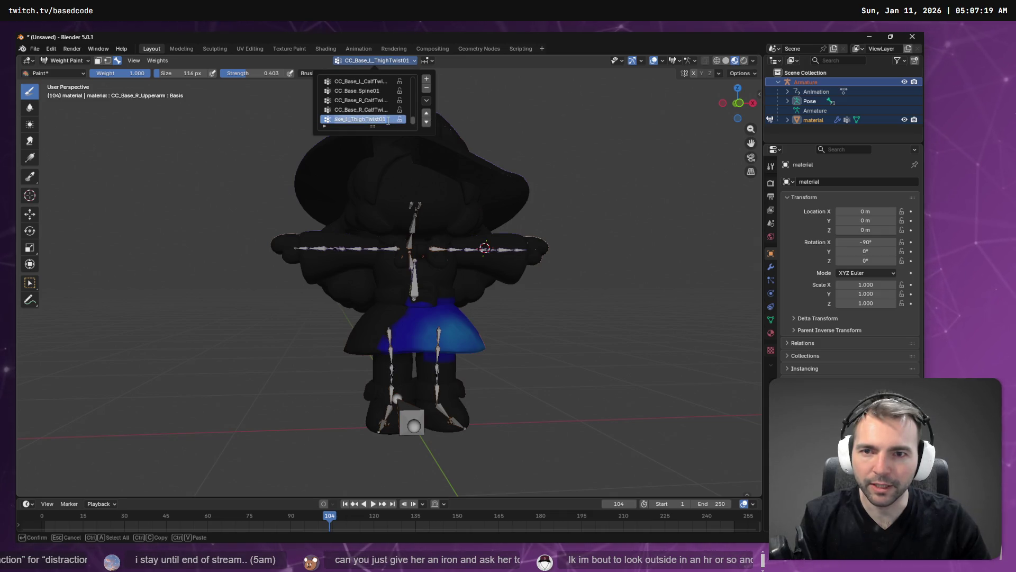
pyautogui.press('Escape')
pyautogui.scroll(5, 393, 119)
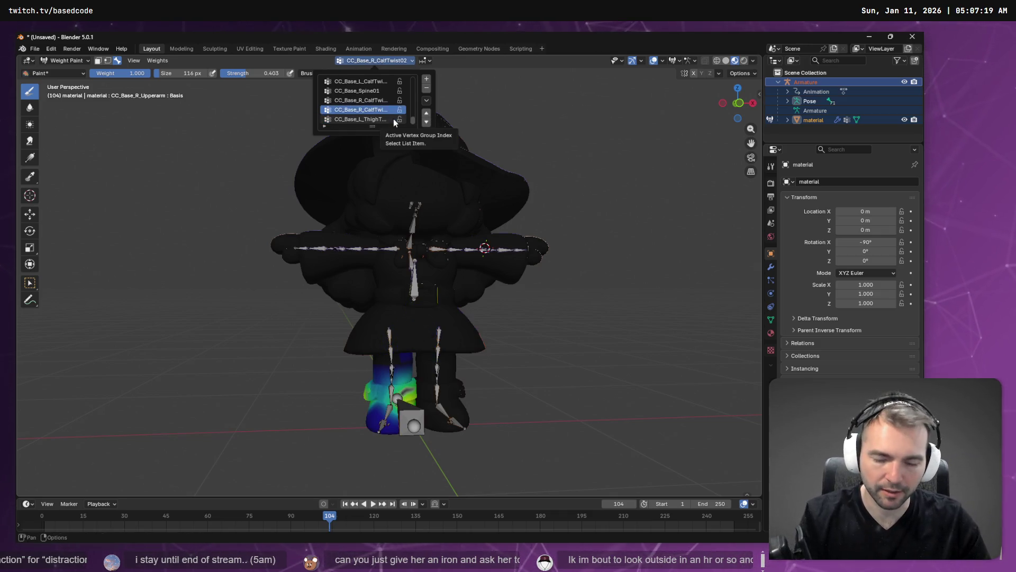
pyautogui.scroll(-7, 392, 119)
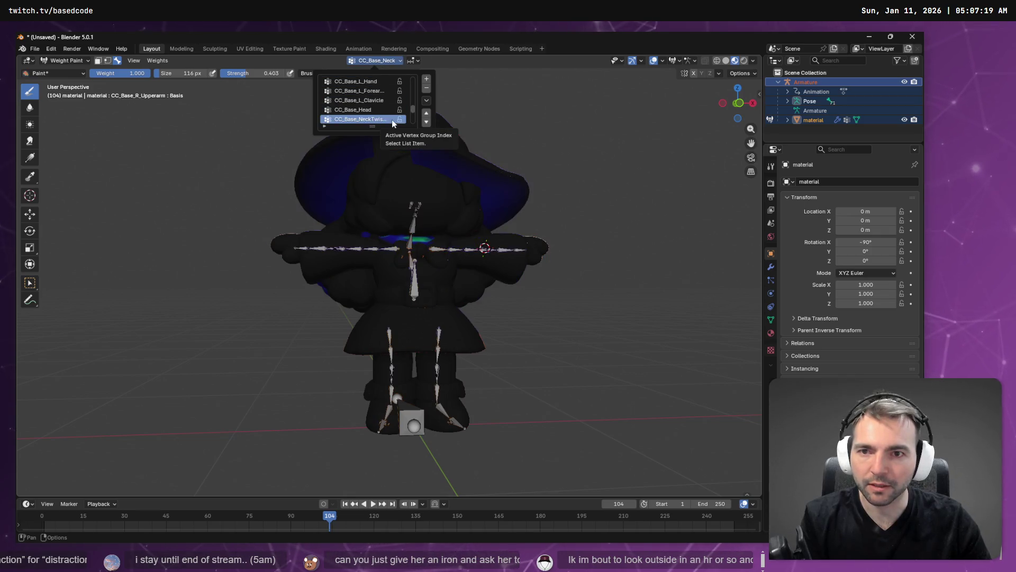
pyautogui.scroll(2, 391, 119)
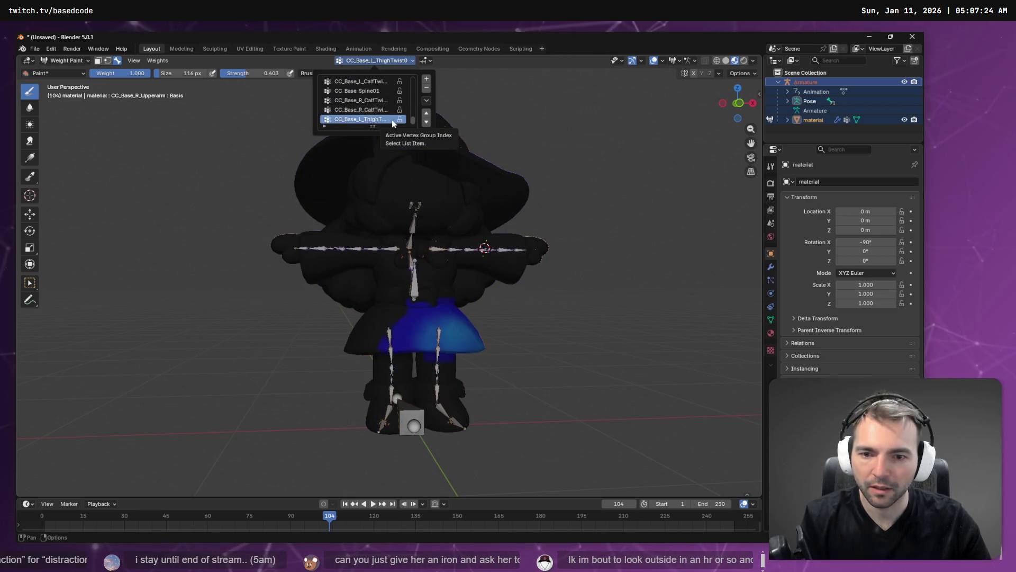
pyautogui.scroll(-3, 392, 120)
pyautogui.scroll(6, 392, 119)
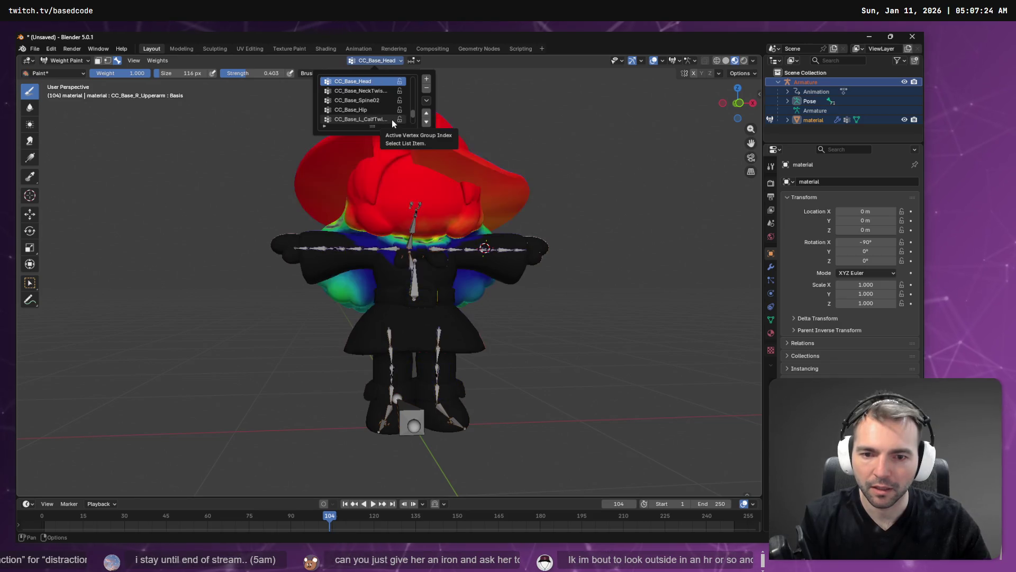
pyautogui.scroll(4, 392, 120)
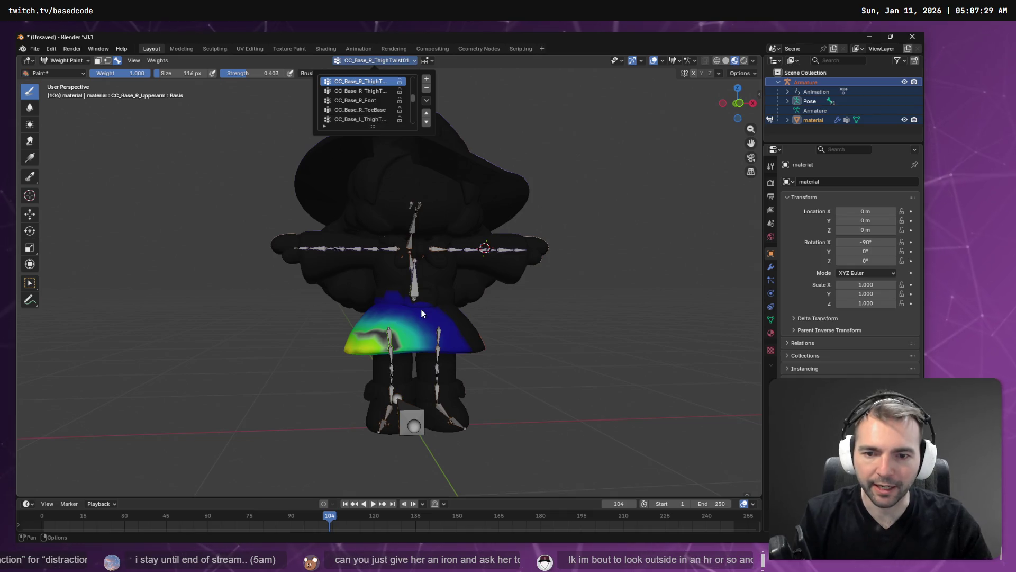
# From the back view, paint the remaining green and yellow skirt weights down to blue
pyautogui.moveTo(414, 331); pyautogui.dragTo(394, 350)
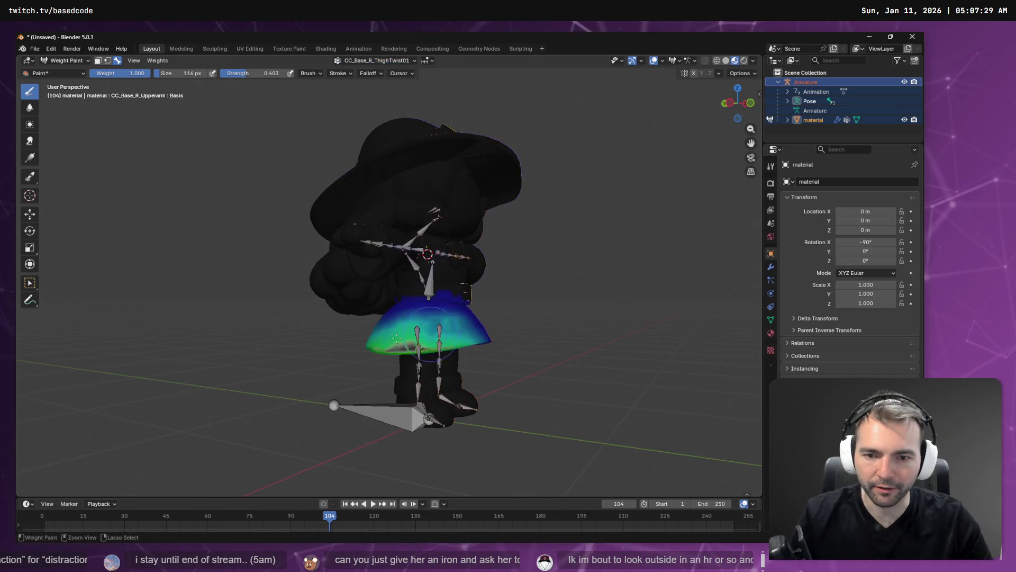
pyautogui.moveTo(527, 351); pyautogui.dragTo(254, 307)
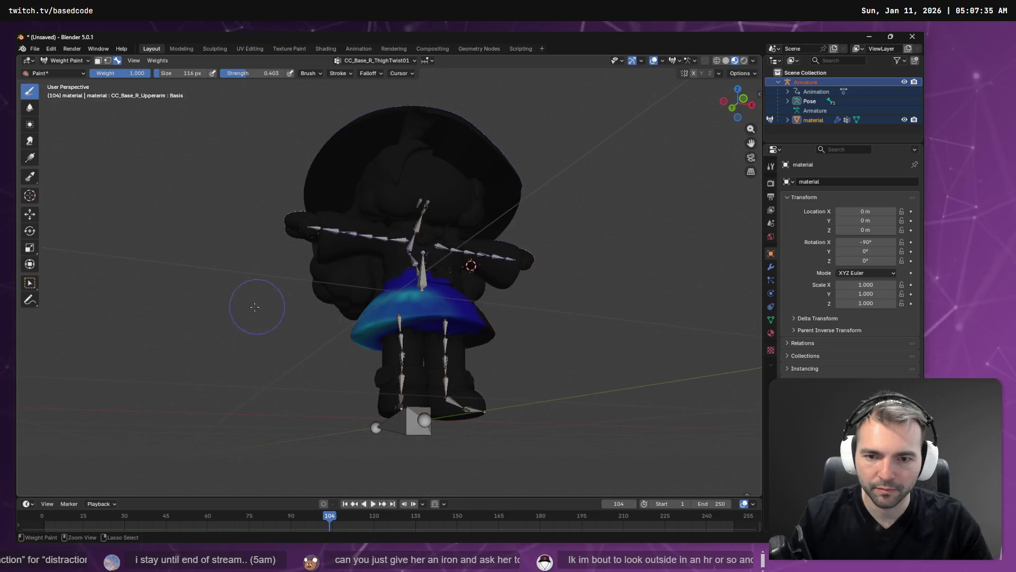
pyautogui.moveTo(358, 307); pyautogui.dragTo(341, 345)
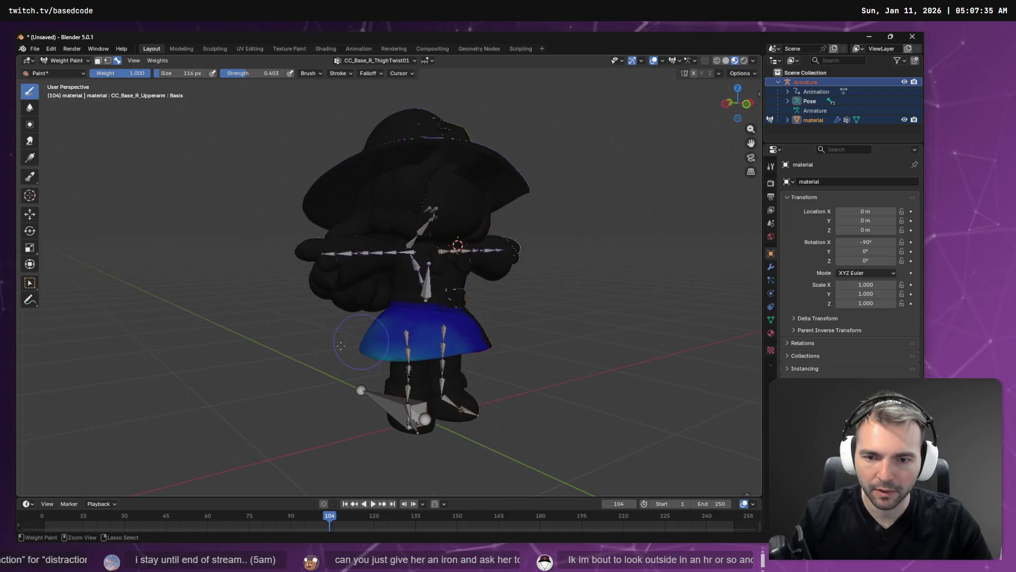
pyautogui.moveTo(399, 361); pyautogui.dragTo(517, 268)
pyautogui.moveTo(394, 335)
pyautogui.mouseDown()
pyautogui.moveTo(381, 317)
pyautogui.moveTo(439, 316)
pyautogui.mouseUp()
pyautogui.moveTo(529, 302); pyautogui.dragTo(421, 327)
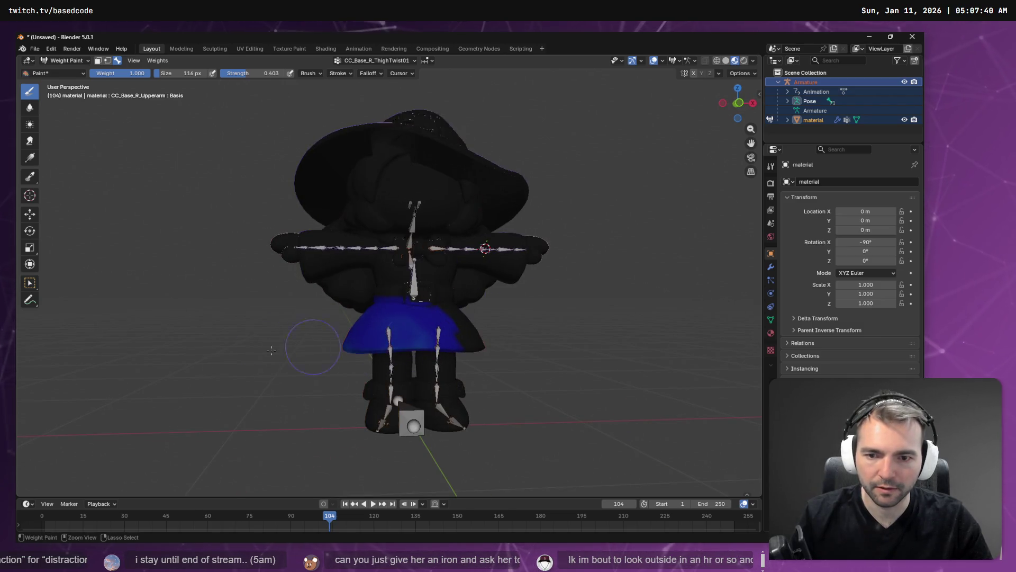
pyautogui.moveTo(271, 351)
pyautogui.mouseDown()
pyautogui.moveTo(381, 344)
pyautogui.moveTo(317, 341)
pyautogui.mouseUp()
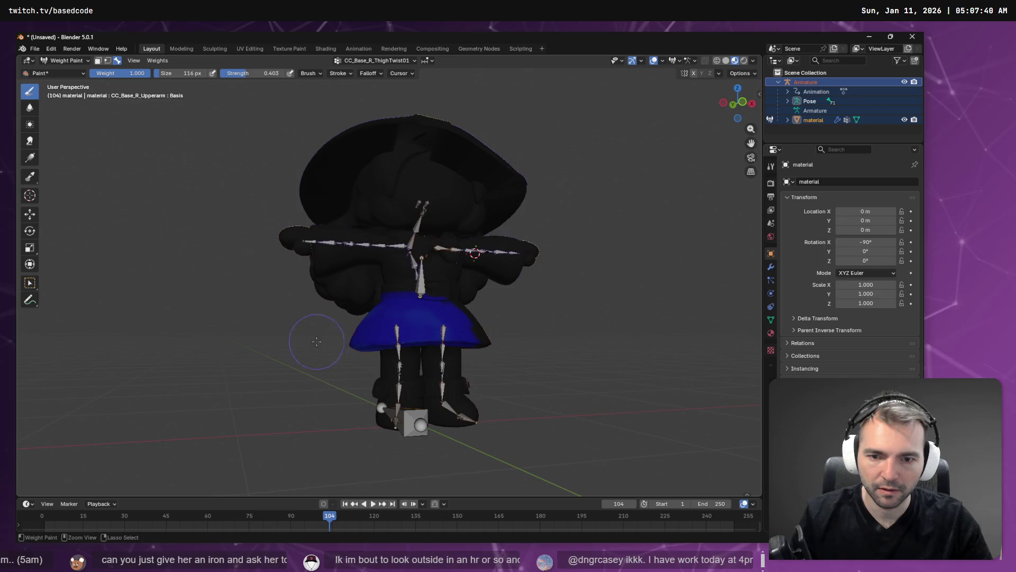
pyautogui.press('ctrl+KP_1')
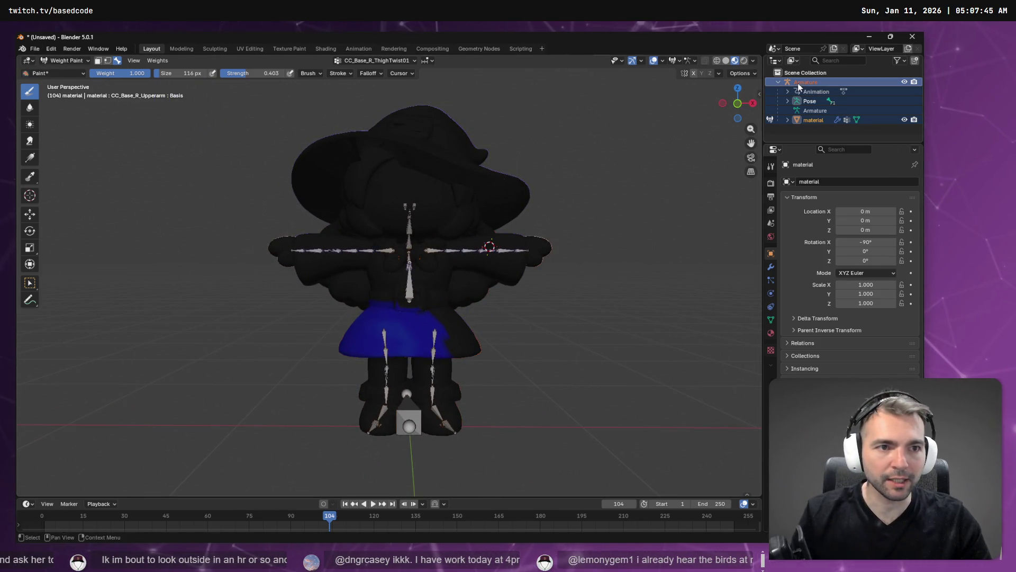
# Select the mesh with its armature and export it as FBX over the existing Witch.fbx
pyautogui.keyDown('ctrl'); pyautogui.click(811, 122); pyautogui.keyUp('ctrl')
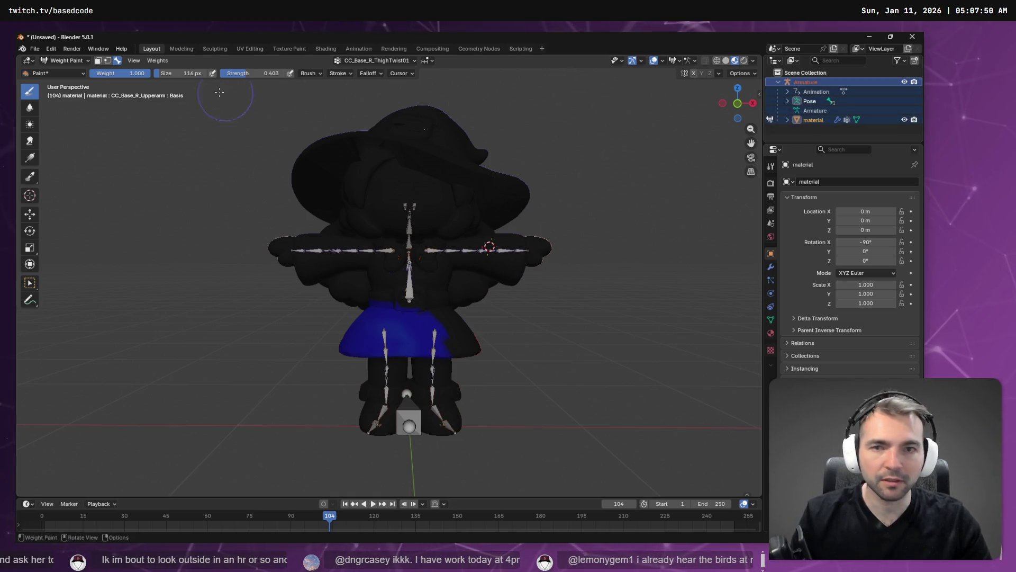
pyautogui.click(34, 48)
pyautogui.moveTo(63, 192)
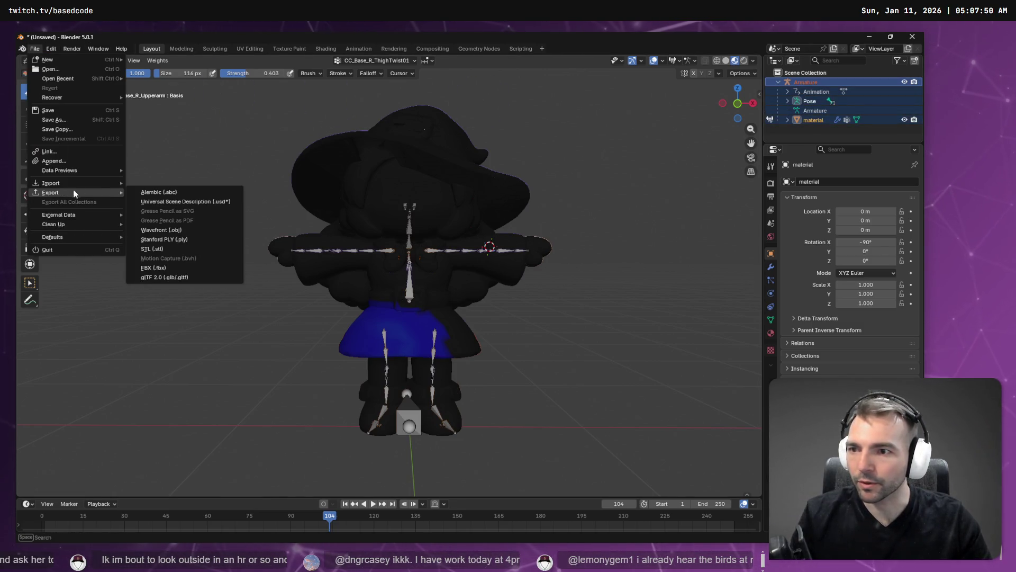
pyautogui.click(217, 211)
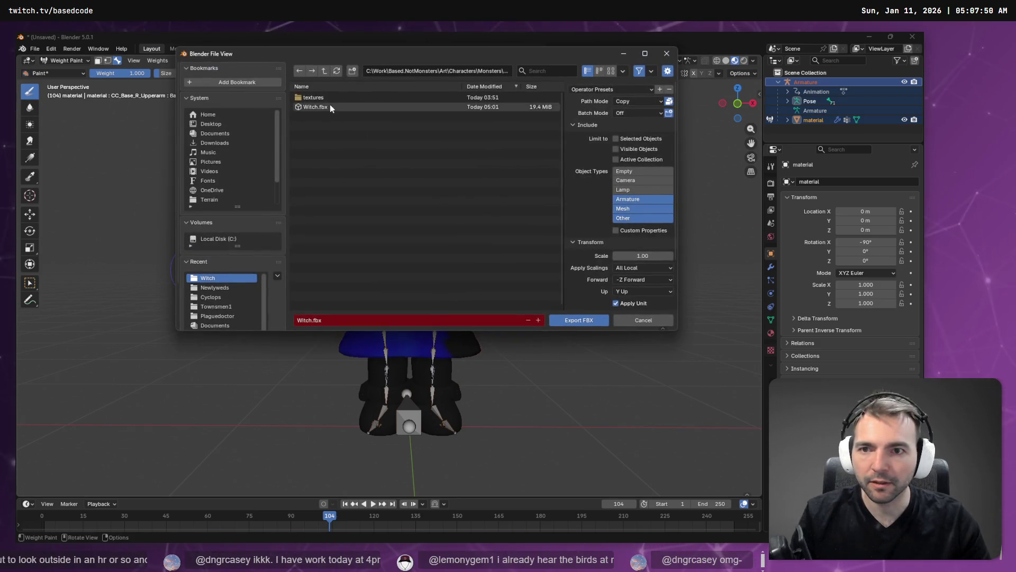
pyautogui.doubleClick(329, 104)
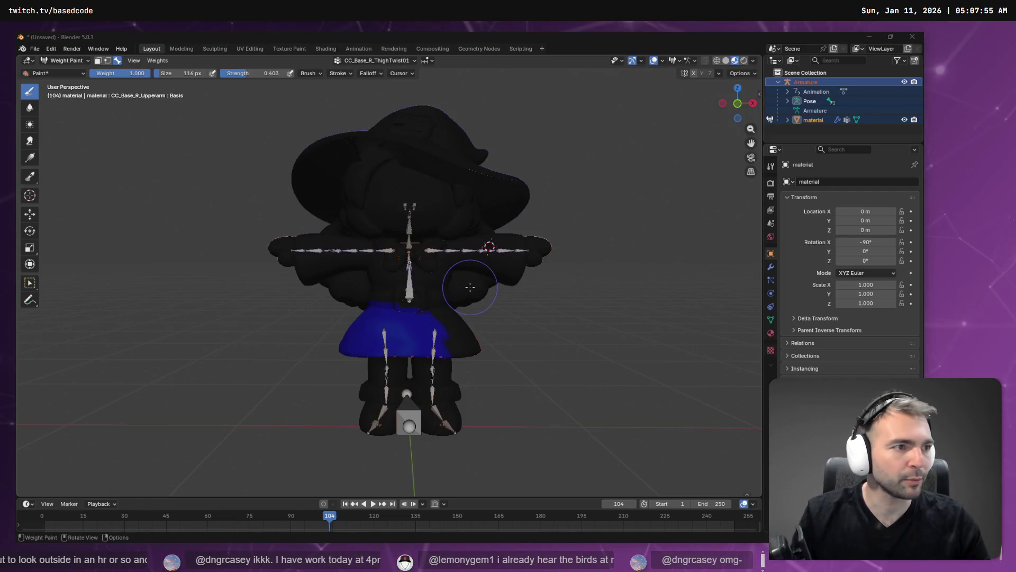
pyautogui.hotkey('alt', 'Tab')
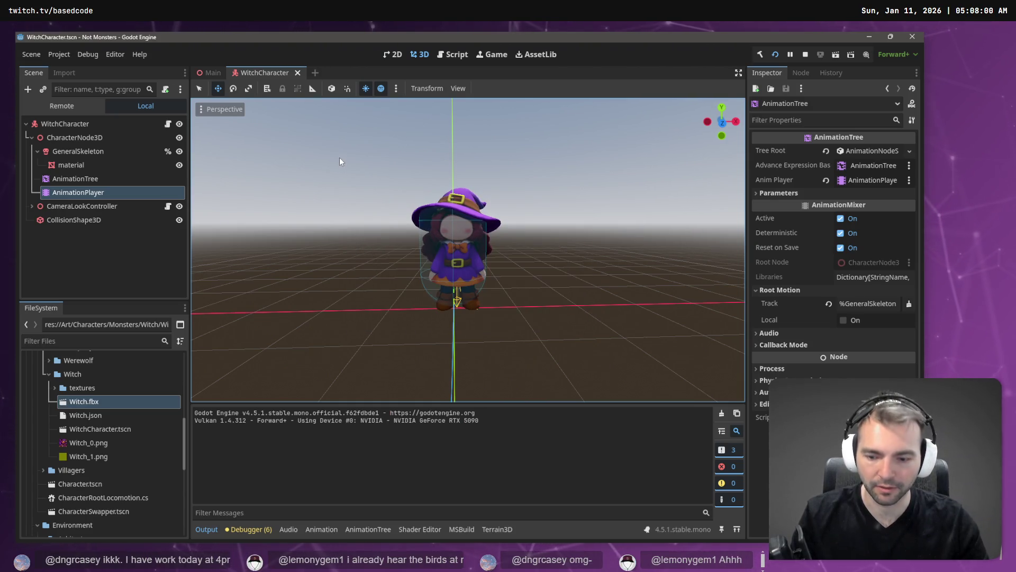
# Test-run the game, then move AnimationTree to the end under WitchCharacter
pyautogui.press('F6')
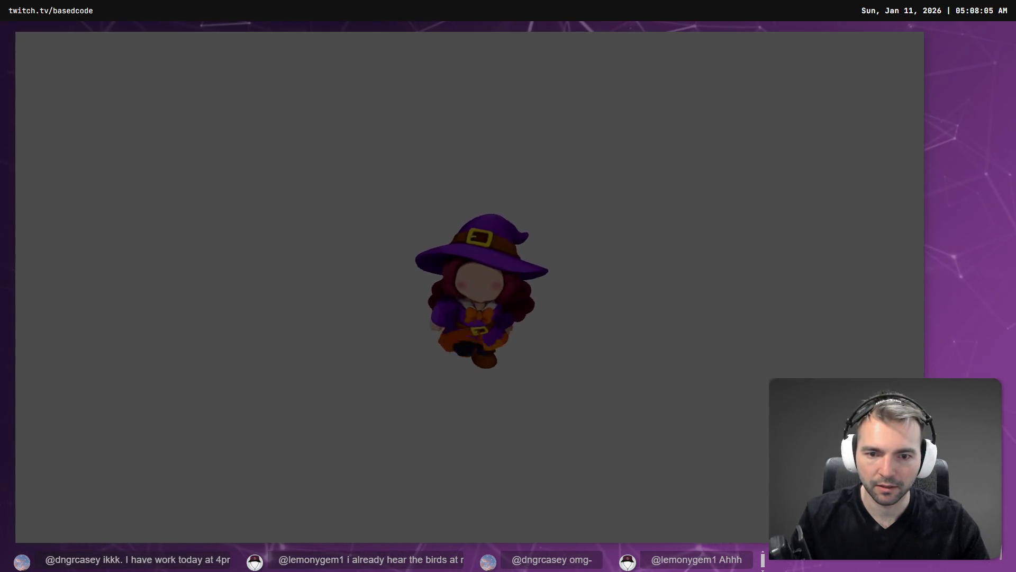
pyautogui.hotkey('alt', 'F4')
pyautogui.click(81, 121)
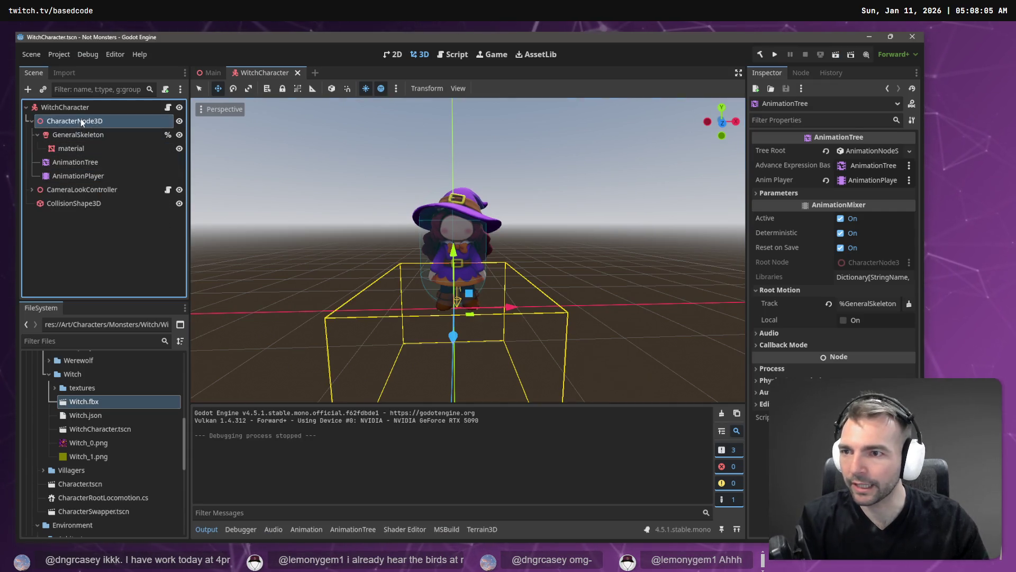
pyautogui.click(63, 176)
pyautogui.click(57, 163)
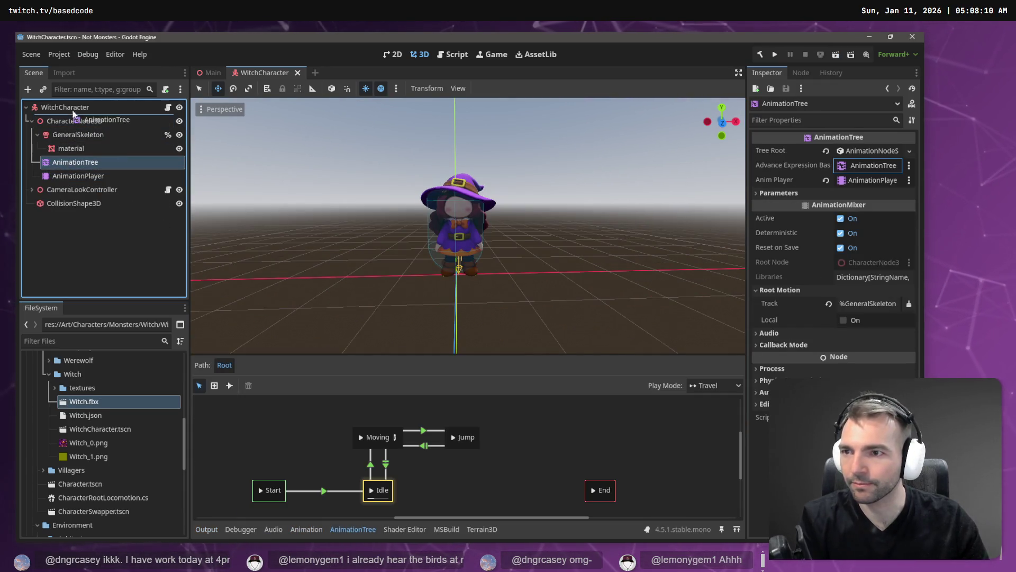
pyautogui.moveTo(75, 114); pyautogui.dragTo(74, 108)
# Select CharacterNode3D through AnimationPlayer and delete them
pyautogui.click(74, 121)
pyautogui.keyDown('shift'); pyautogui.click(70, 162); pyautogui.keyUp('shift')
pyautogui.press('Delete')
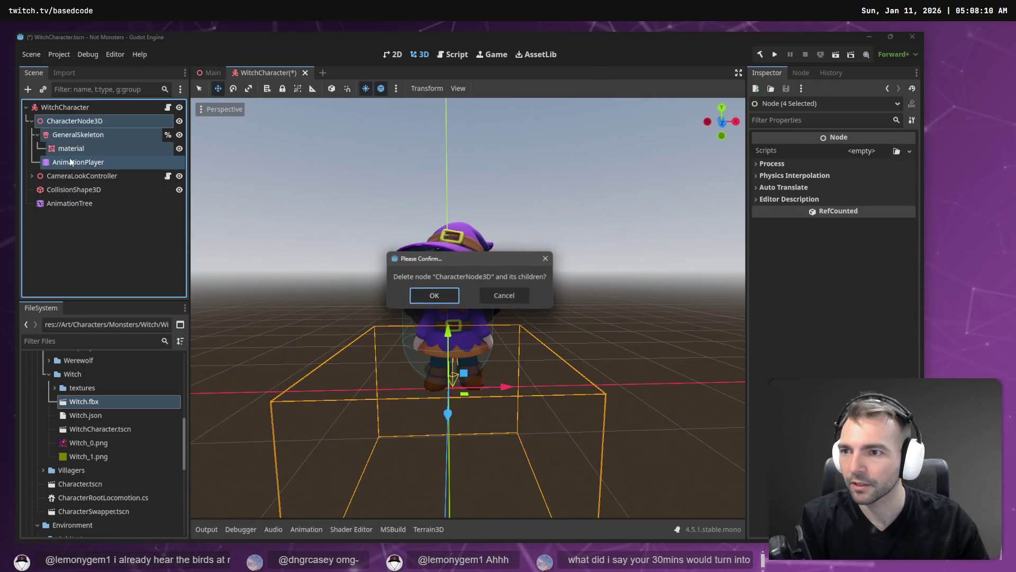
# Confirm the deletion and add Witch.fbx under WitchCharacter with Editable Children enabled
pyautogui.press('Return')
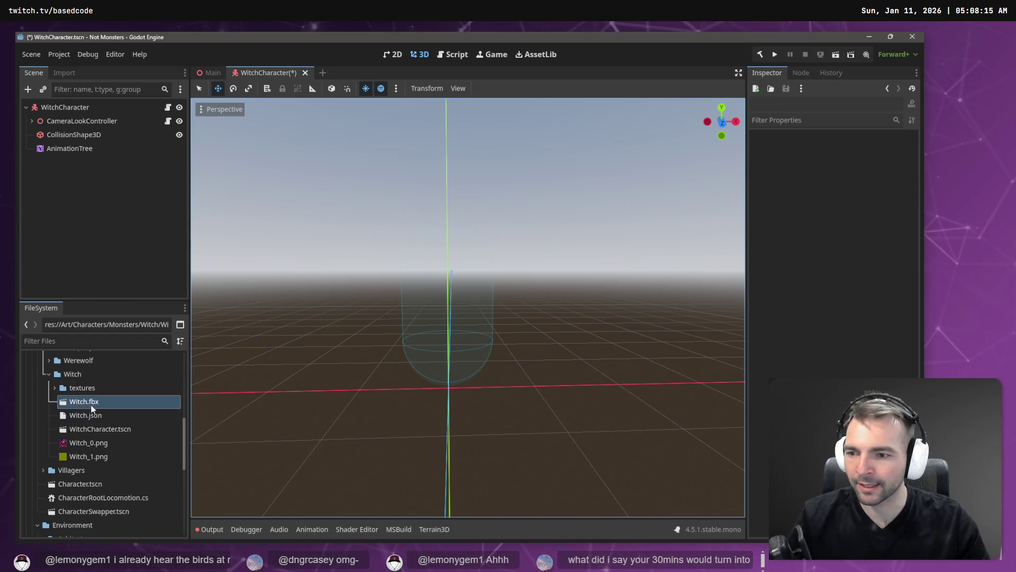
pyautogui.moveTo(92, 407)
pyautogui.mouseDown()
pyautogui.moveTo(129, 157)
pyautogui.moveTo(79, 109)
pyautogui.mouseUp()
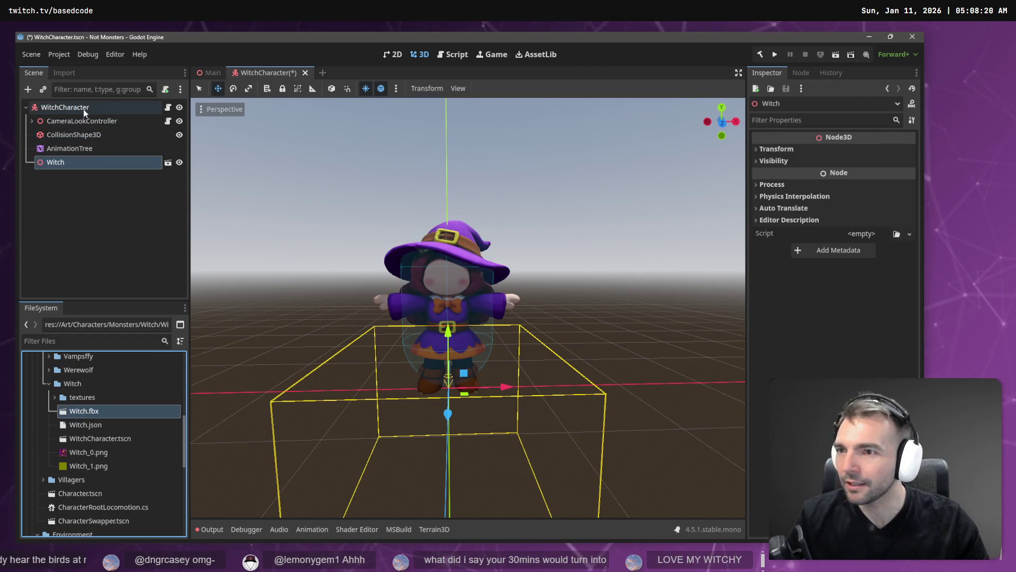
pyautogui.rightClick(67, 162)
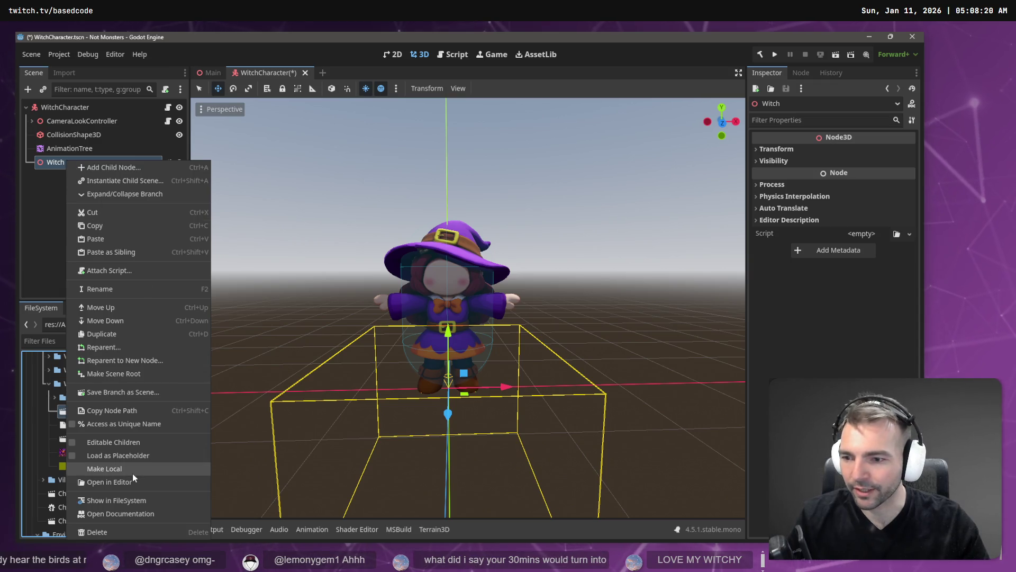
pyautogui.click(133, 474)
# Rename the new Witch node to CharacterNode3D and place AnimationTree after it
pyautogui.doubleClick(69, 163)
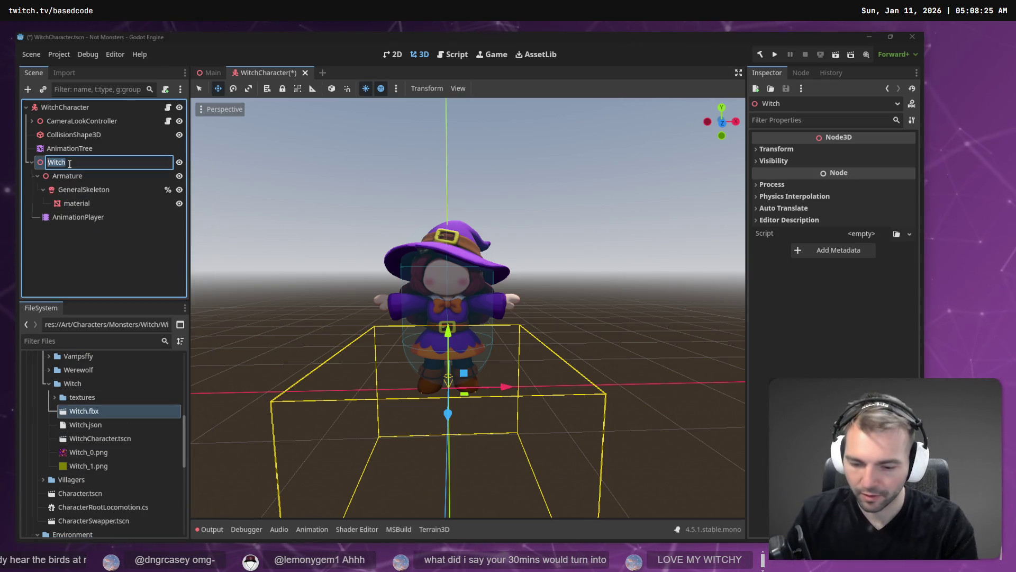
pyautogui.write('CharacterNode3D')
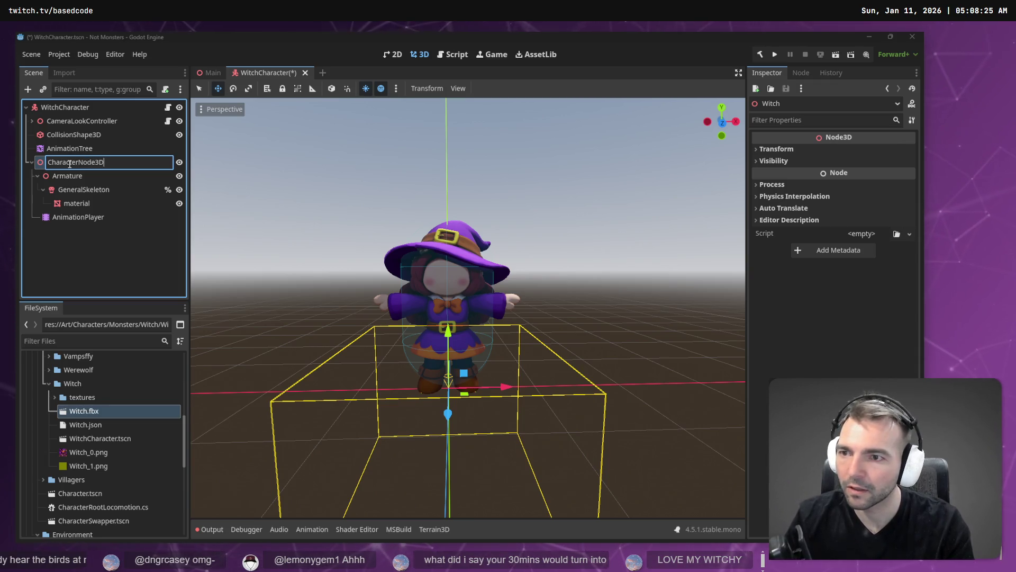
pyautogui.press('Return')
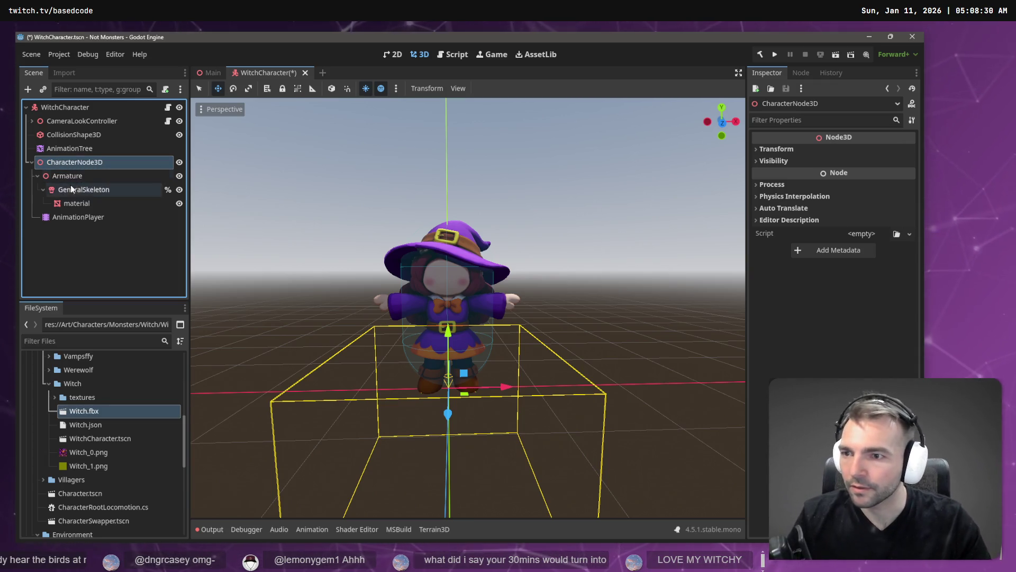
pyautogui.moveTo(73, 150); pyautogui.dragTo(75, 162)
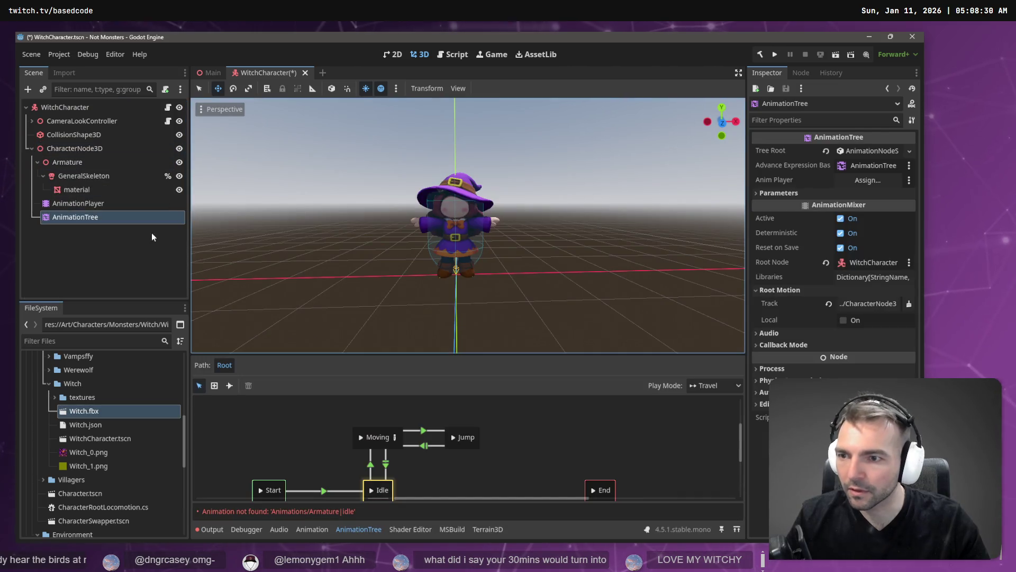
# Move GeneralSkeleton and its material directly under CharacterNode3D and delete the empty Armature node
pyautogui.moveTo(78, 203)
pyautogui.mouseDown()
pyautogui.moveTo(770, 157)
pyautogui.moveTo(868, 179)
pyautogui.moveTo(106, 218)
pyautogui.moveTo(835, 189)
pyautogui.mouseUp()
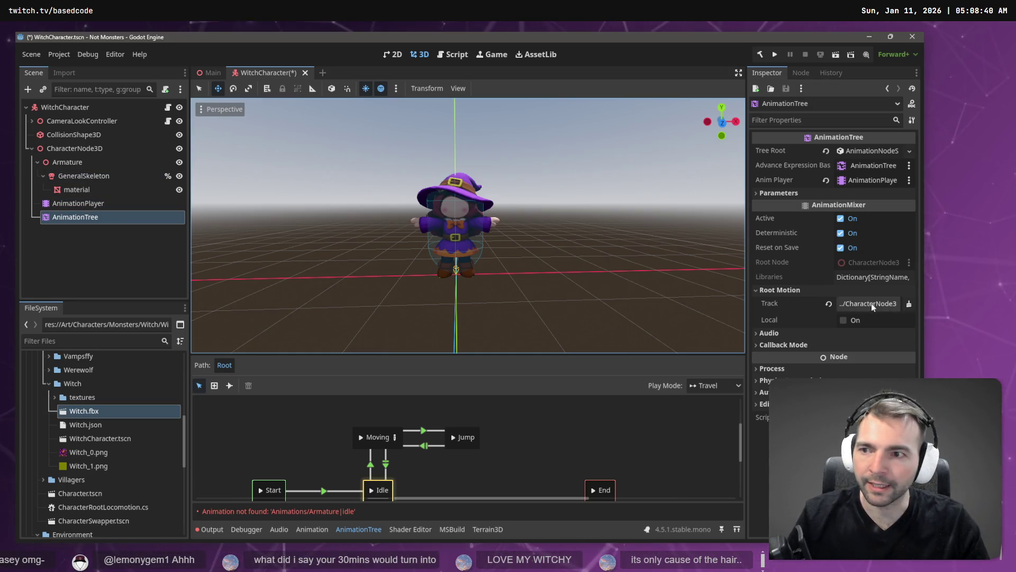
pyautogui.click(66, 161)
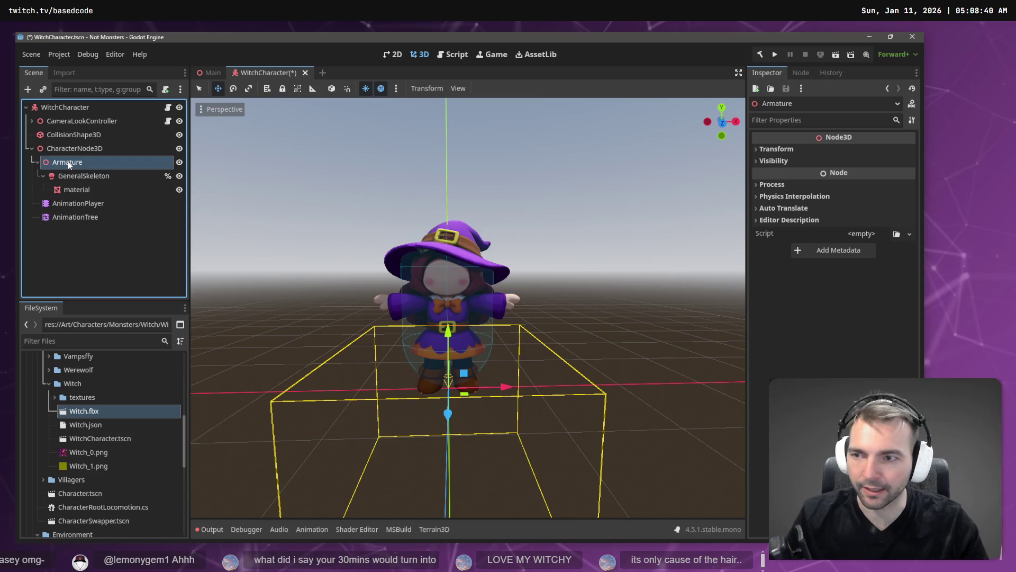
pyautogui.click(74, 177)
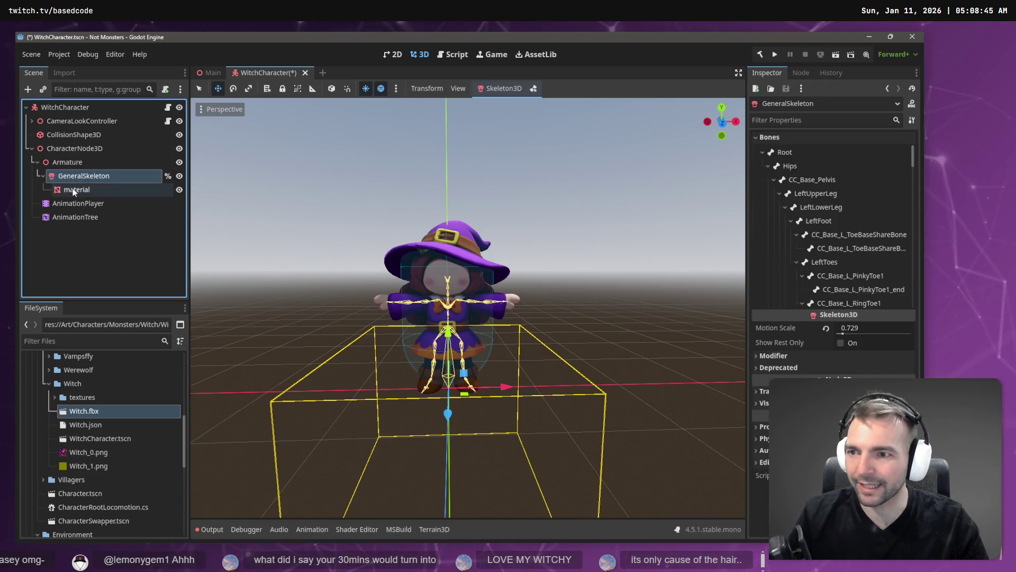
pyautogui.hotkey('shift', 'Down')
pyautogui.moveTo(80, 179); pyautogui.dragTo(78, 148)
pyautogui.click(75, 163)
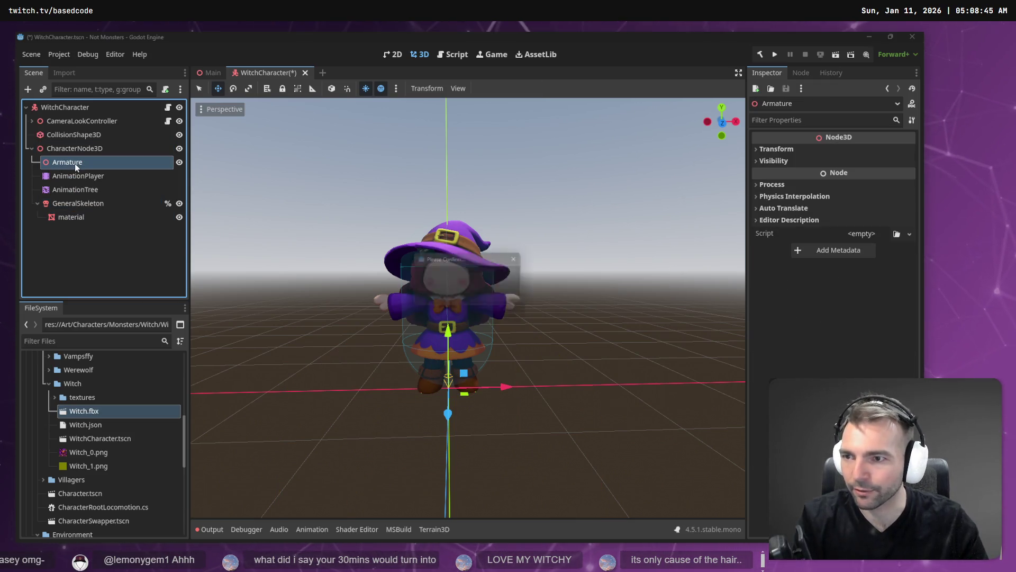
pyautogui.press('Delete')
# Move AnimationPlayer and AnimationTree under CharacterNode3D and assign AnimationPlayer as the tree's Anim Player
pyautogui.click(75, 181)
pyautogui.click(72, 162)
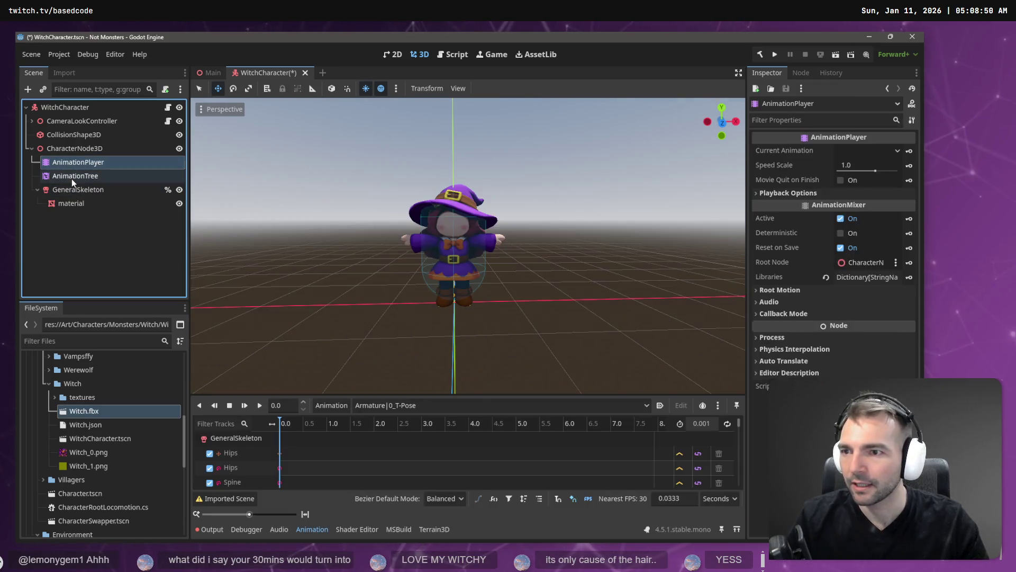
pyautogui.keyDown('shift'); pyautogui.click(72, 176); pyautogui.keyUp('shift')
pyautogui.moveTo(72, 176); pyautogui.dragTo(74, 151)
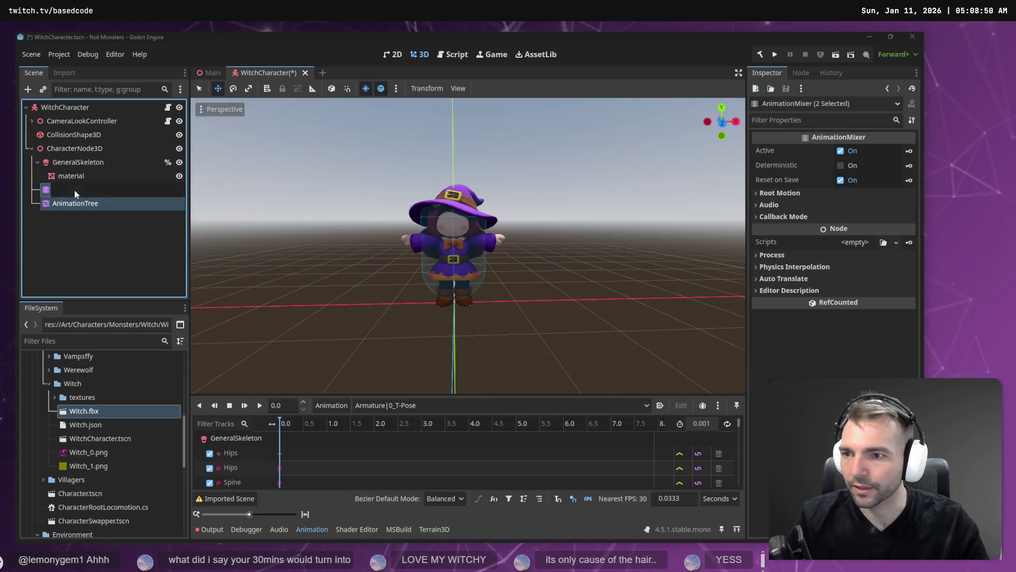
pyautogui.click(84, 204)
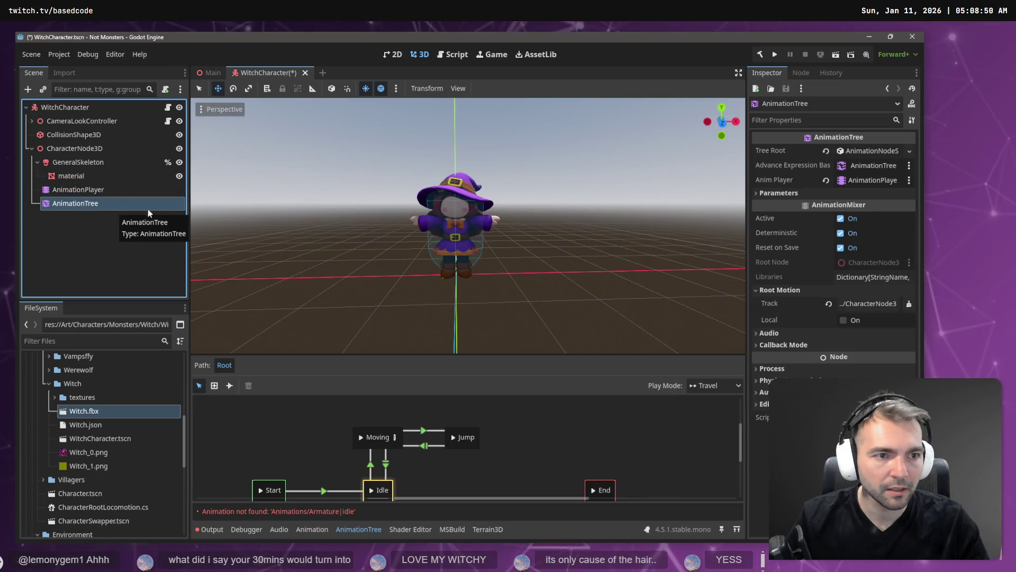
pyautogui.moveTo(145, 195)
pyautogui.mouseDown()
pyautogui.moveTo(887, 181)
pyautogui.moveTo(136, 208)
pyautogui.moveTo(736, 171)
pyautogui.mouseUp()
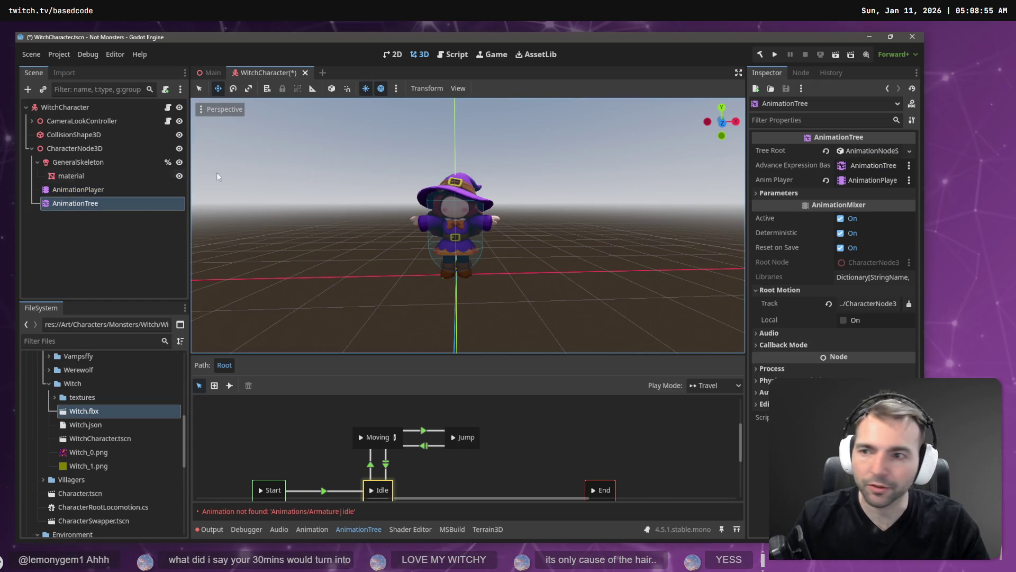
pyautogui.click(87, 191)
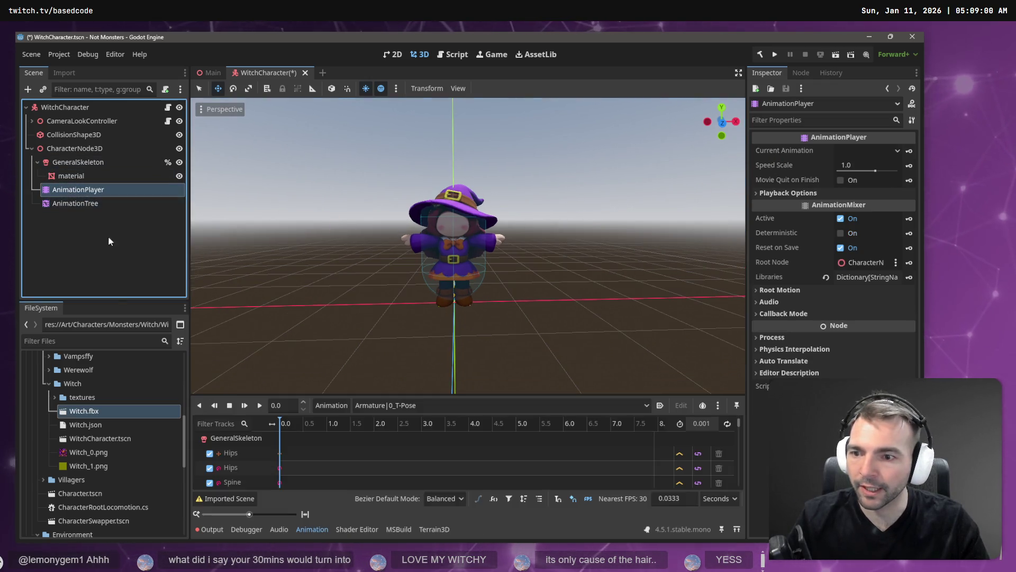
# Load the Animations library file into the AnimationPlayer via Manage Animations
pyautogui.click(331, 405)
pyautogui.click(361, 440)
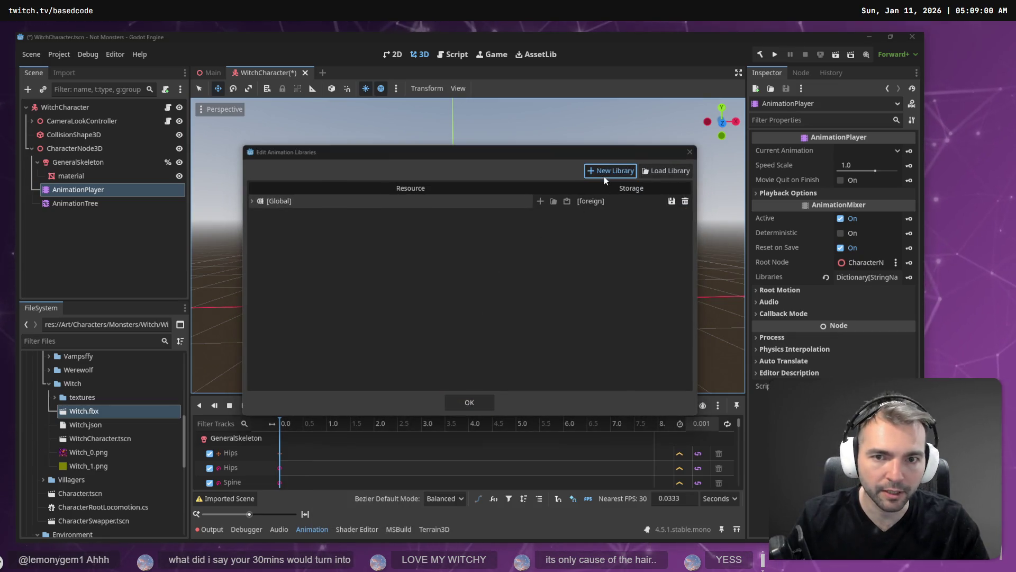
pyautogui.click(604, 175)
pyautogui.press('Escape')
pyautogui.click(665, 170)
pyautogui.doubleClick(272, 140)
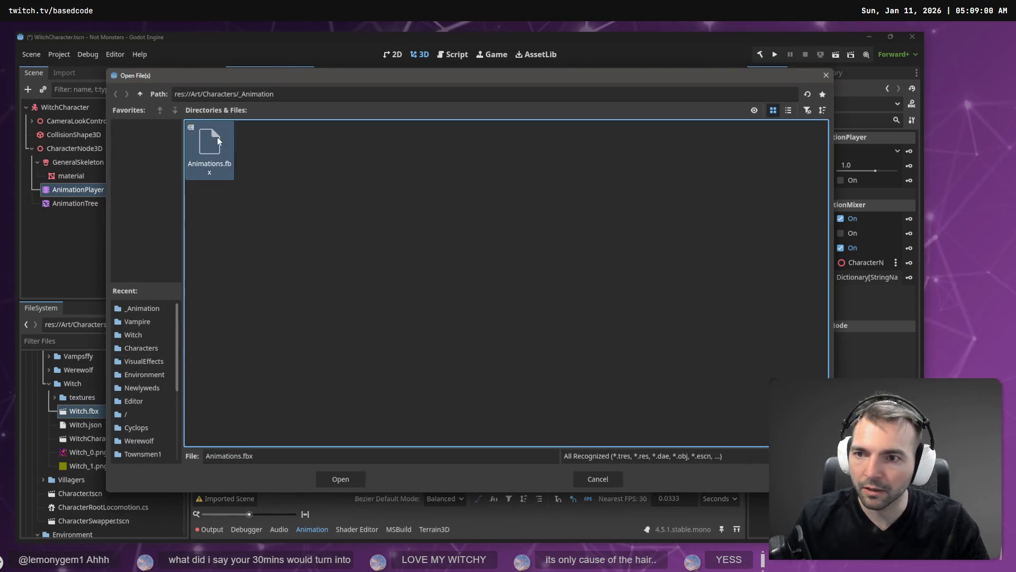
pyautogui.click(487, 403)
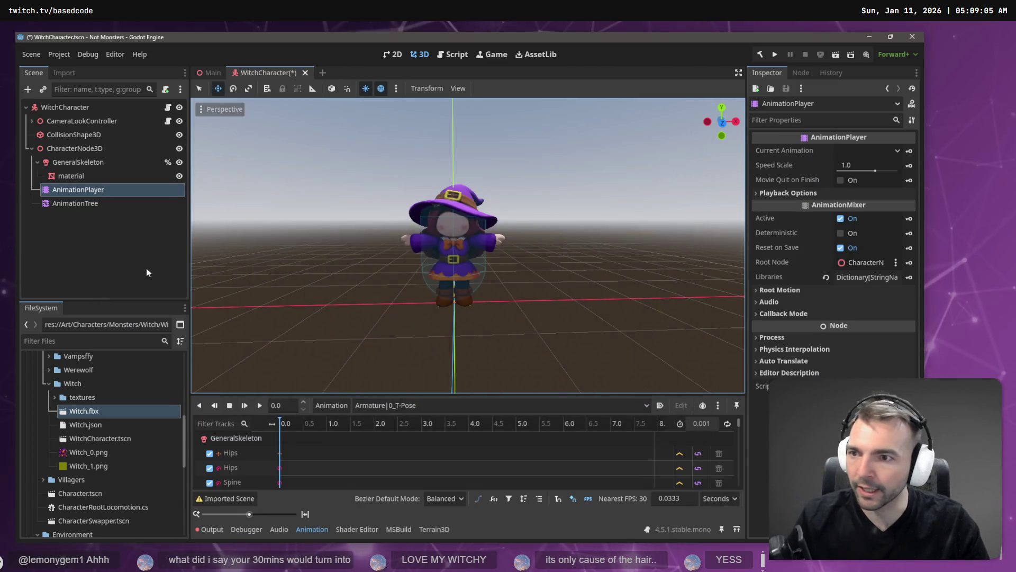
# Set the AnimationTree's Root Motion Track to GeneralSkeleton's Root bone and run the game
pyautogui.click(74, 148)
pyautogui.click(74, 203)
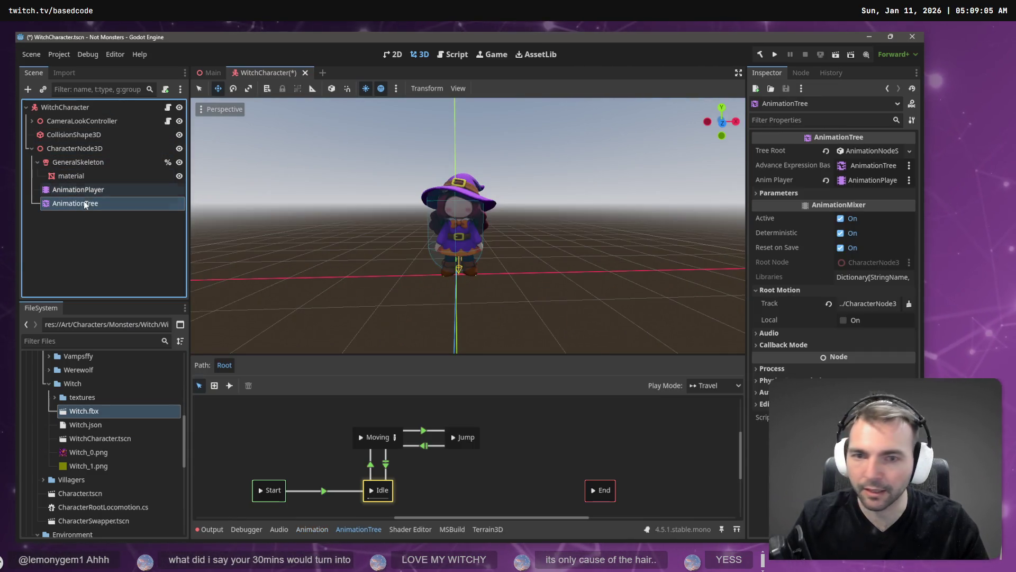
pyautogui.click(875, 304)
pyautogui.doubleClick(396, 193)
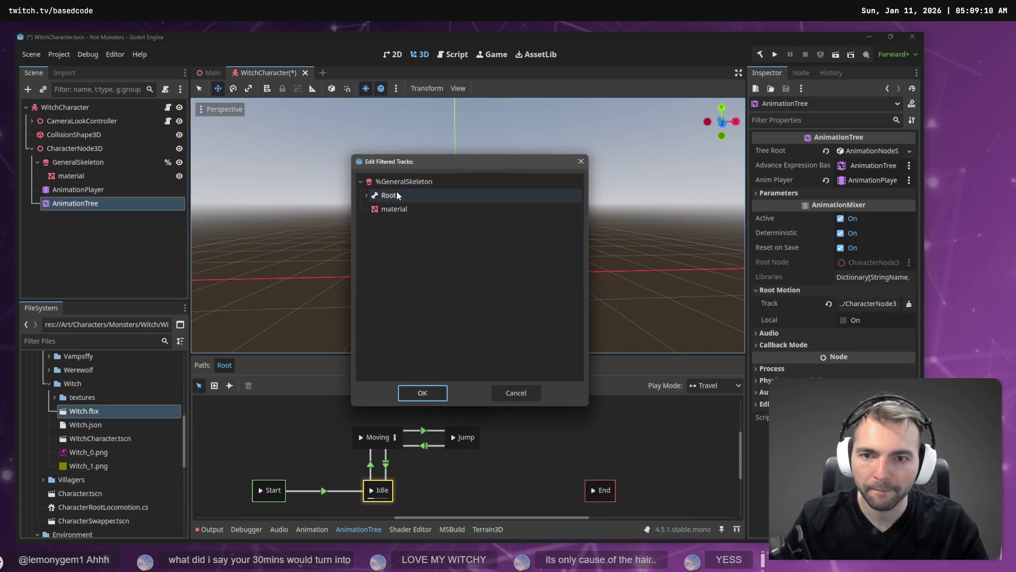
pyautogui.press('F6')
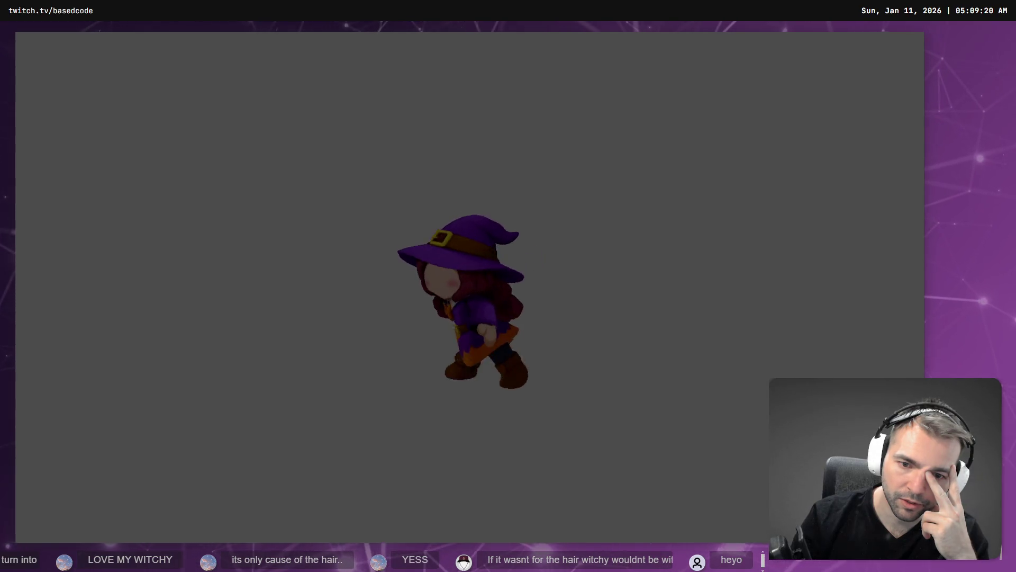
# Close the running game window after watching the witch animate
pyautogui.press('Escape')
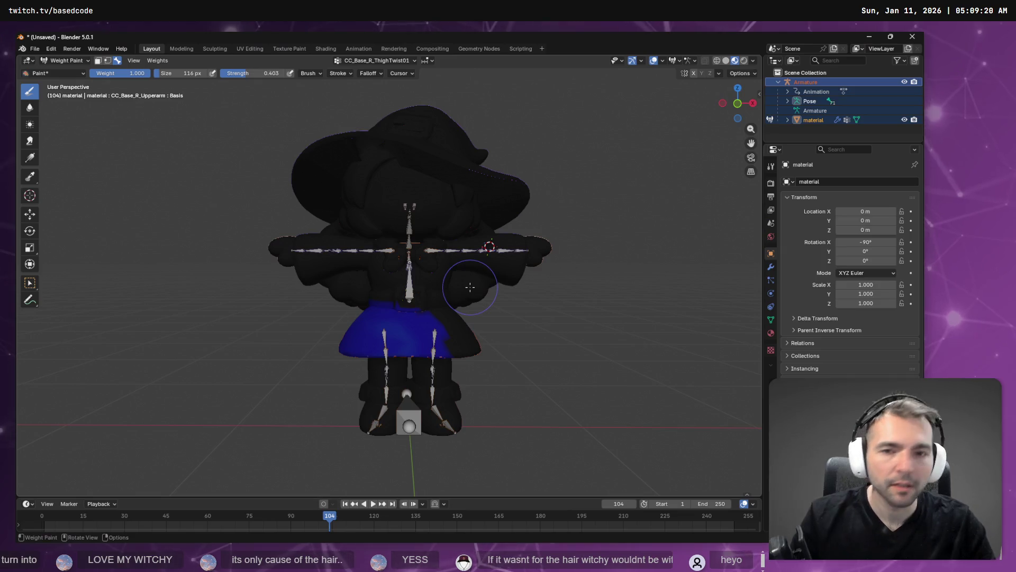
# Select CC_Base_R_ThighTwist02 and orbit around to inspect its weights on the skirt
pyautogui.click(356, 61)
pyautogui.click(359, 100)
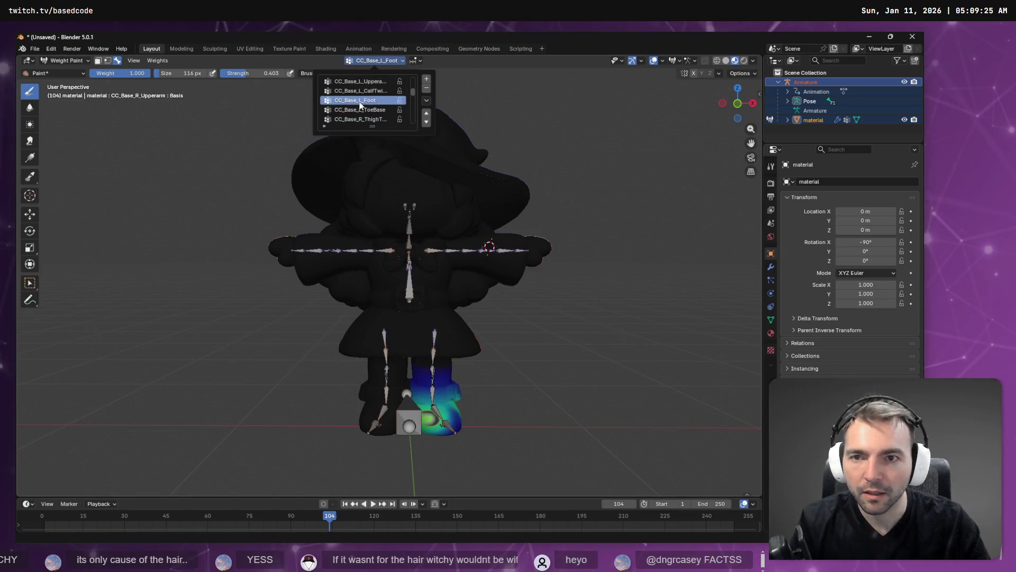
pyautogui.click(360, 82)
pyautogui.click(360, 108)
pyautogui.click(360, 100)
pyautogui.click(360, 90)
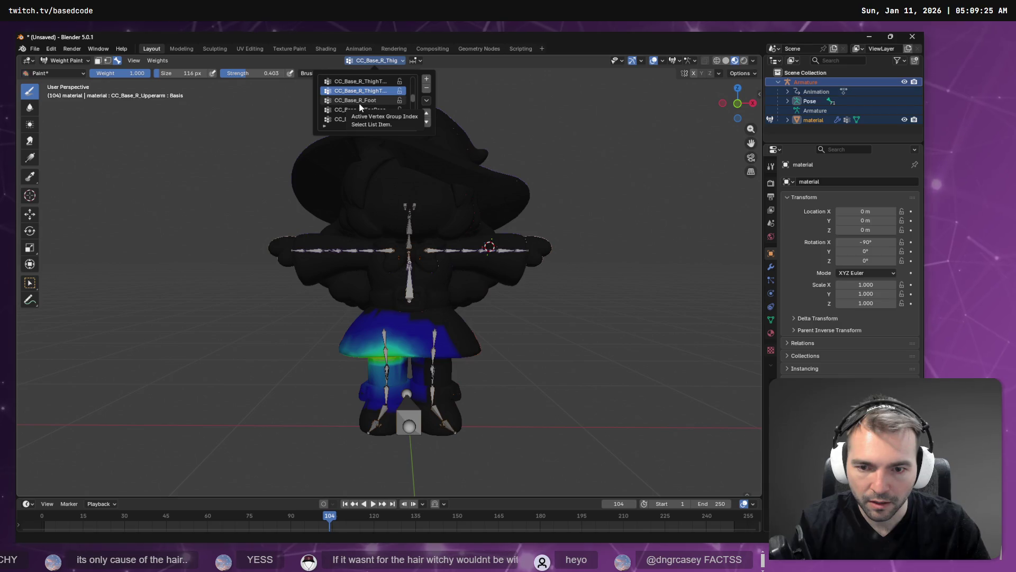
pyautogui.moveTo(579, 325); pyautogui.dragTo(477, 297)
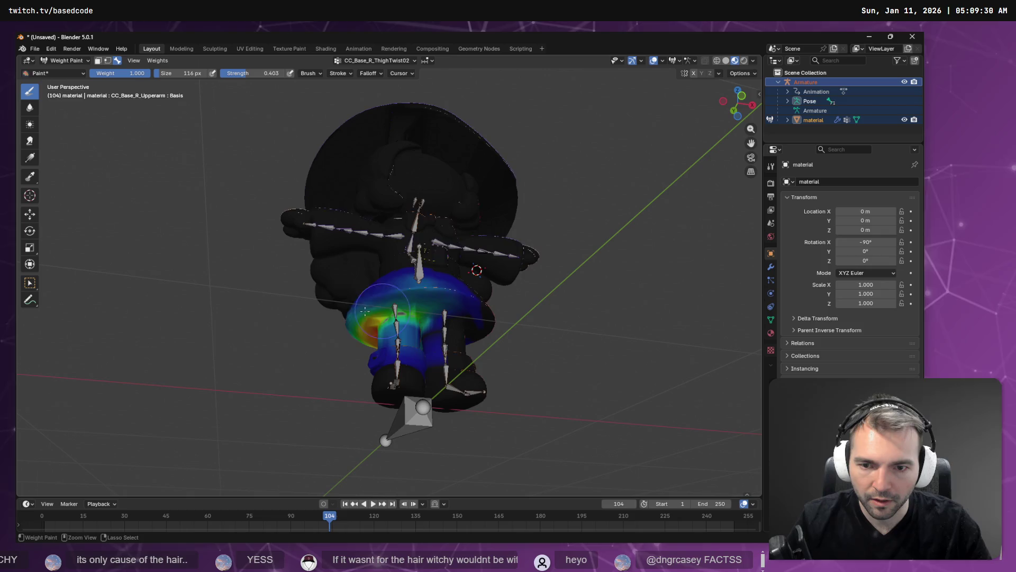
pyautogui.moveTo(323, 301); pyautogui.dragTo(427, 297)
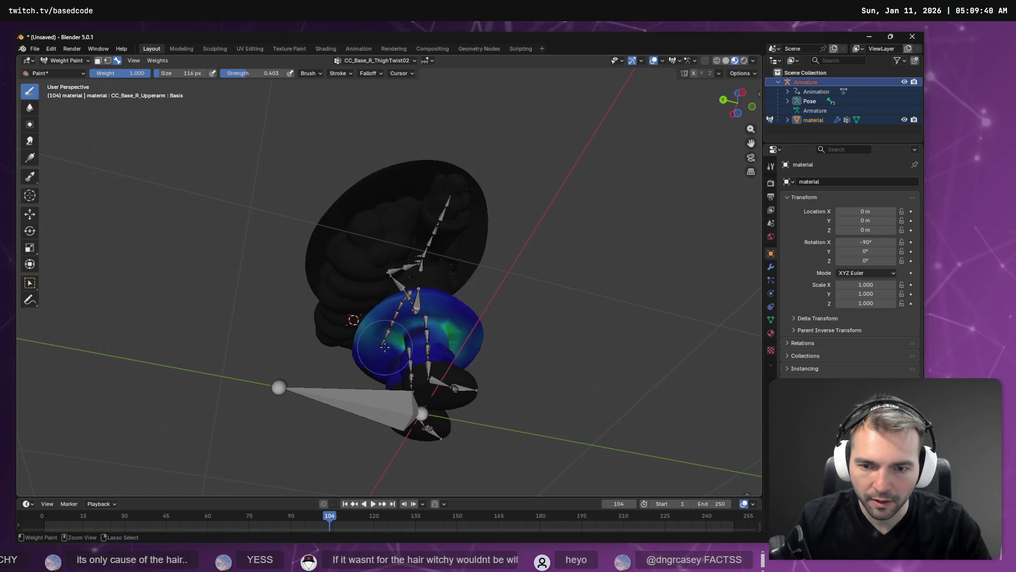
pyautogui.moveTo(487, 349); pyautogui.dragTo(395, 304)
pyautogui.moveTo(579, 309)
pyautogui.mouseDown()
pyautogui.moveTo(379, 296)
pyautogui.moveTo(458, 322)
pyautogui.mouseUp()
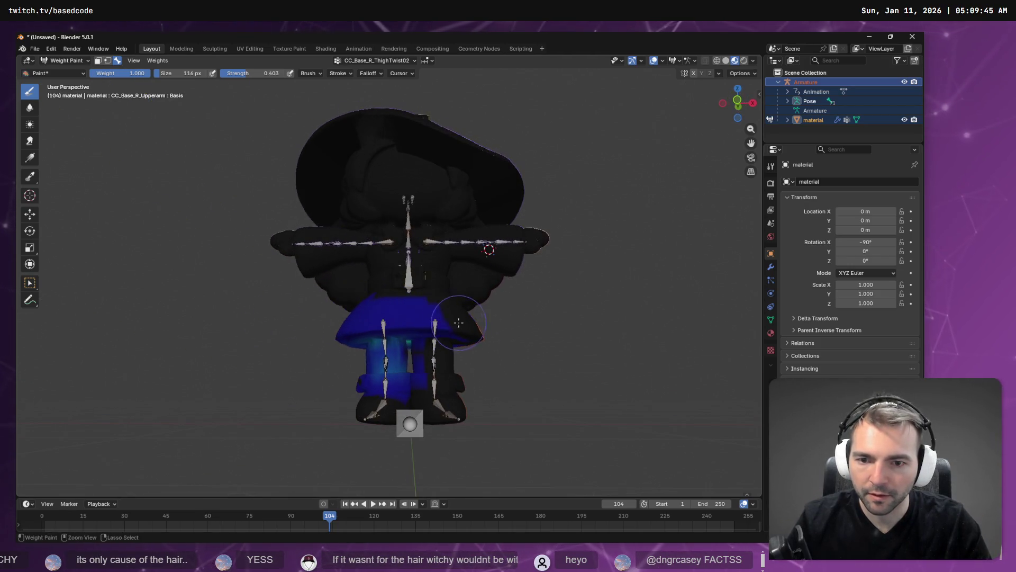
# Switch to CC_Base_L_ThighTwist02 and paint its skirt weights down to blue
pyautogui.click(363, 61)
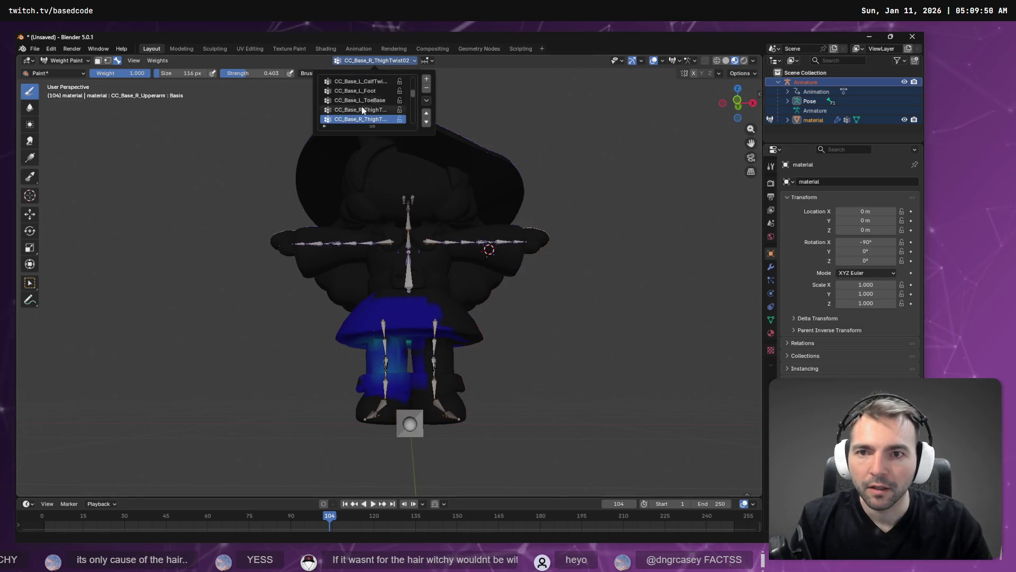
pyautogui.press('Up')
pyautogui.press('Up')
pyautogui.press('Up')
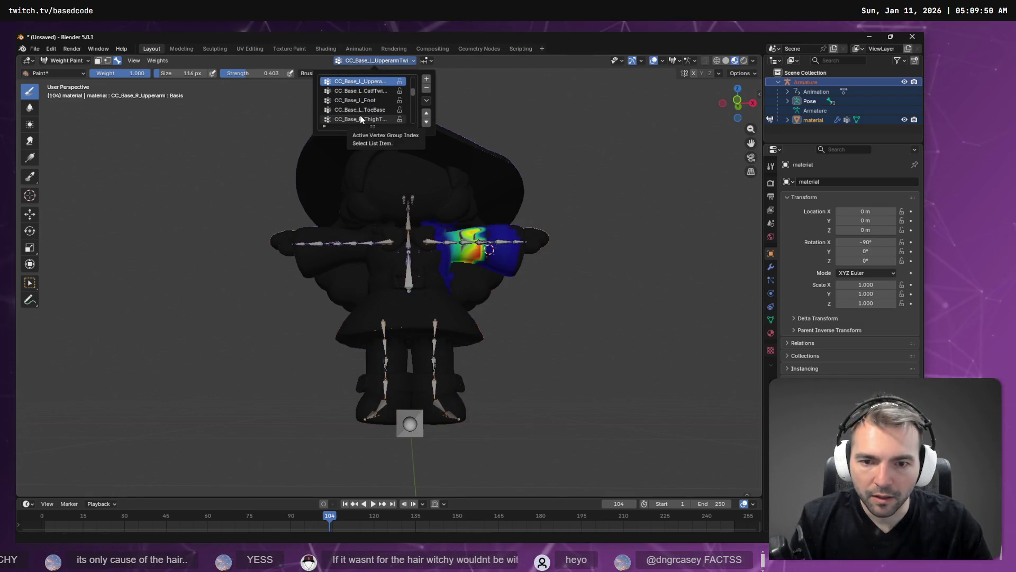
pyautogui.press('Down')
pyautogui.press('Down')
pyautogui.press('Down')
pyautogui.press('Down')
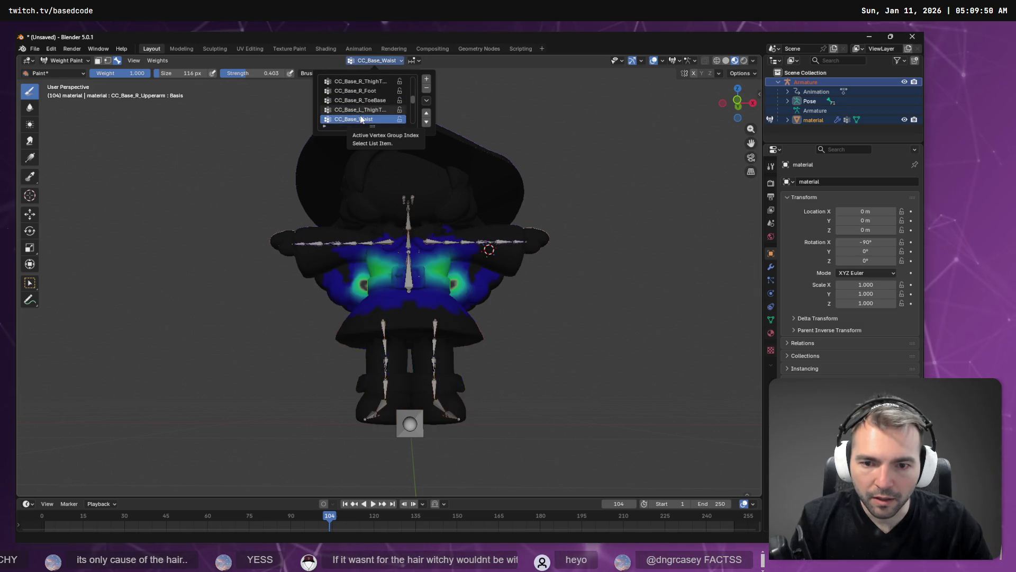
pyautogui.moveTo(479, 333)
pyautogui.mouseDown()
pyautogui.moveTo(404, 339)
pyautogui.moveTo(505, 320)
pyautogui.mouseUp()
pyautogui.moveTo(416, 277); pyautogui.dragTo(377, 272)
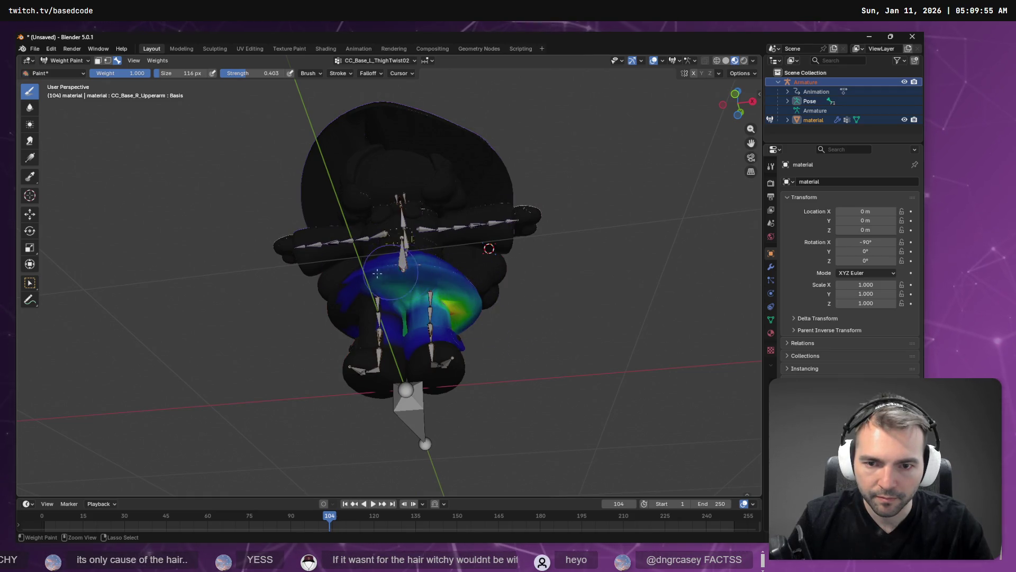
pyautogui.moveTo(557, 319); pyautogui.dragTo(275, 281)
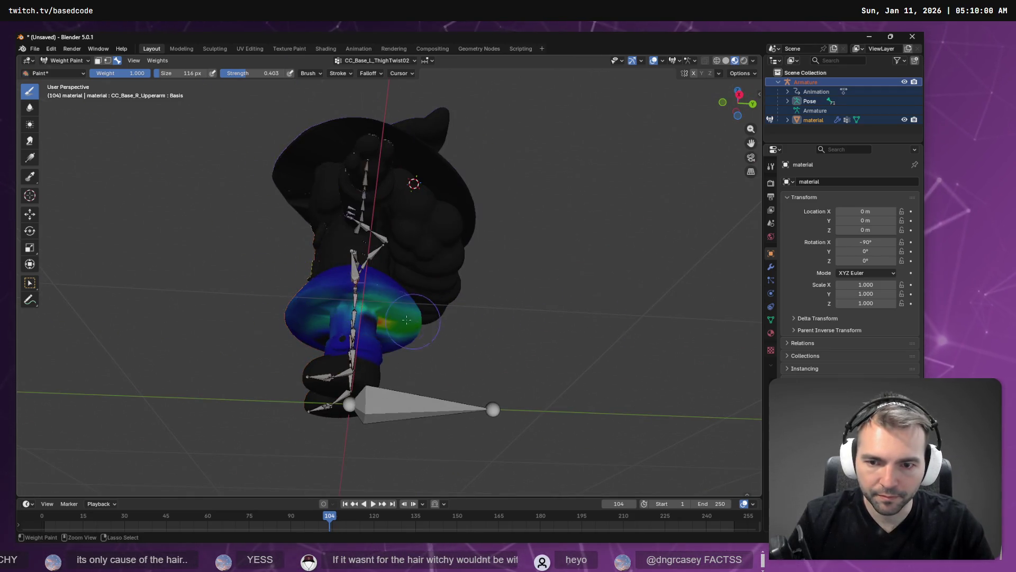
pyautogui.moveTo(422, 328); pyautogui.dragTo(445, 339)
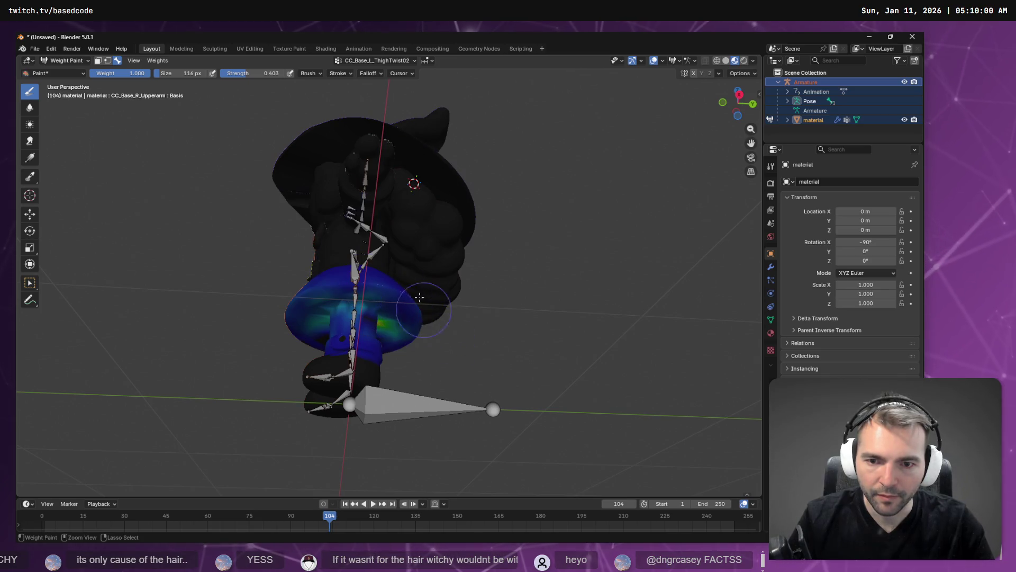
pyautogui.moveTo(352, 282); pyautogui.dragTo(400, 282)
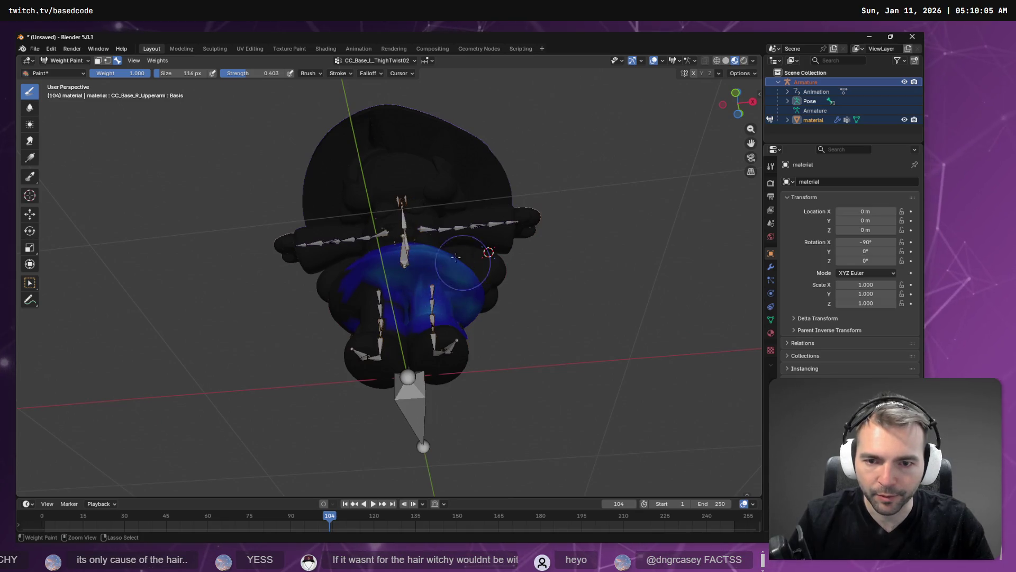
pyautogui.moveTo(474, 281); pyautogui.dragTo(468, 333)
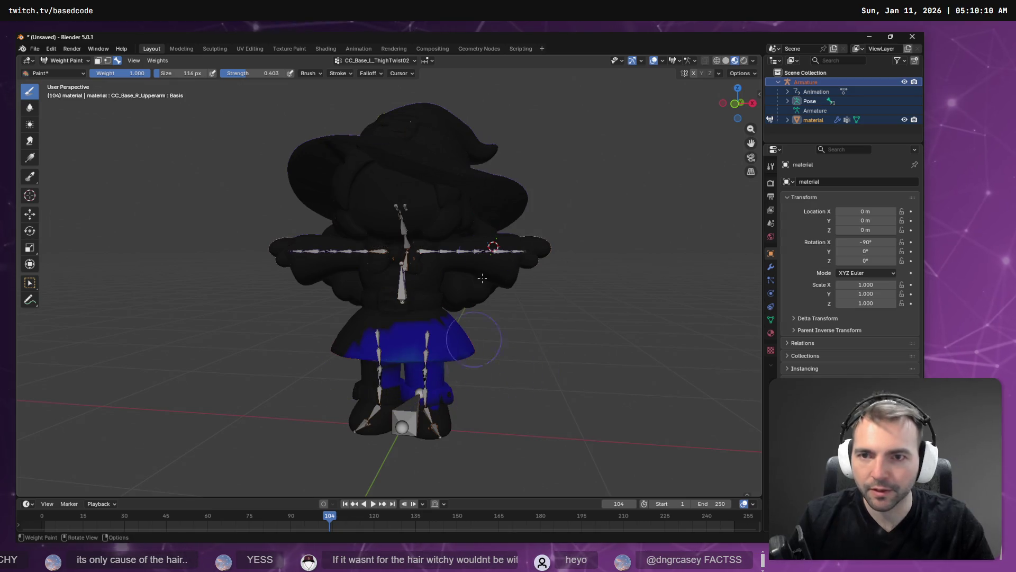
pyautogui.click(395, 62)
# Zoom and orbit around the weight-painted witch to inspect her from the front and below
pyautogui.scroll(-3, 374, 108)
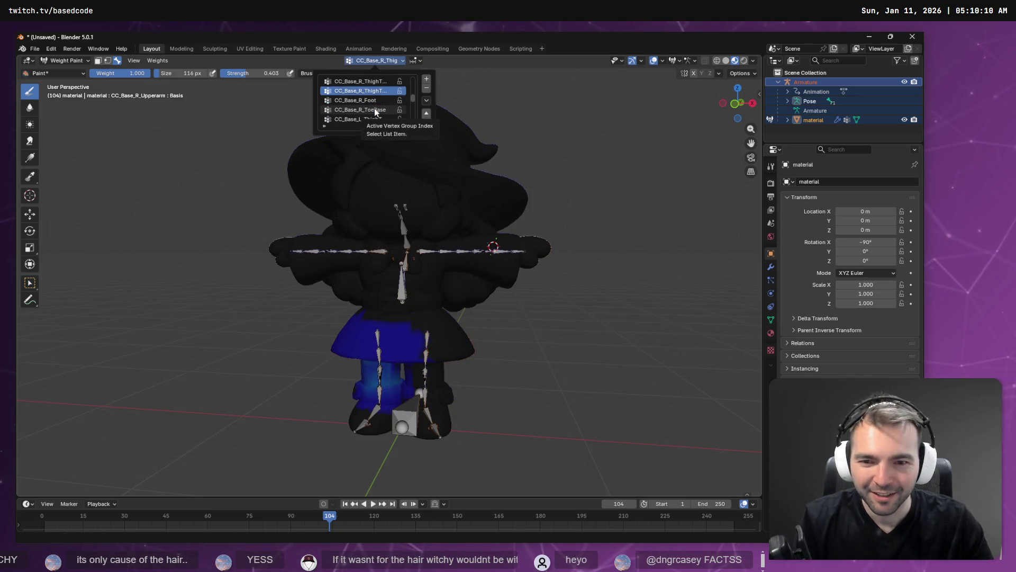
pyautogui.scroll(-8, 374, 108)
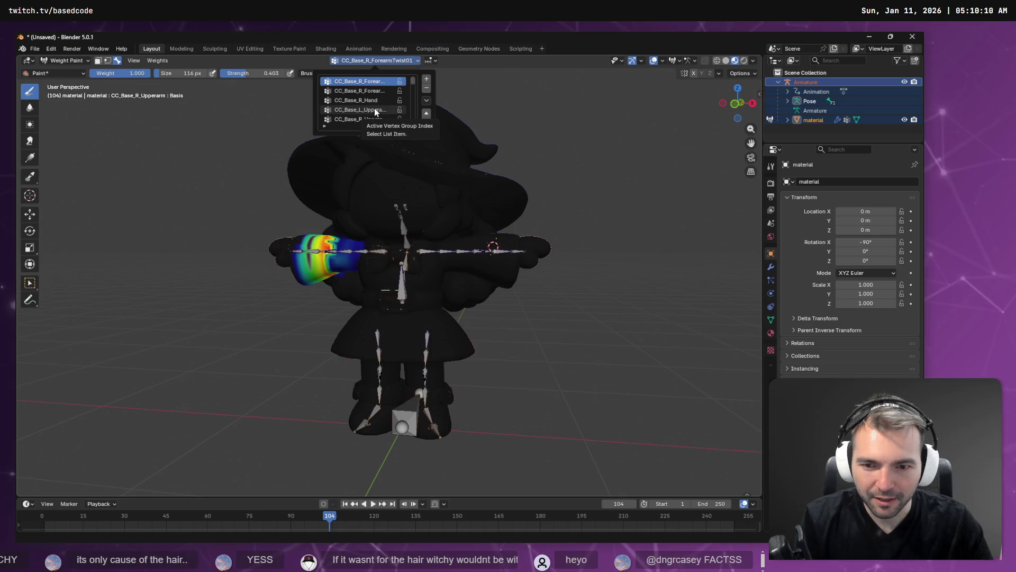
pyautogui.scroll(-8, 374, 108)
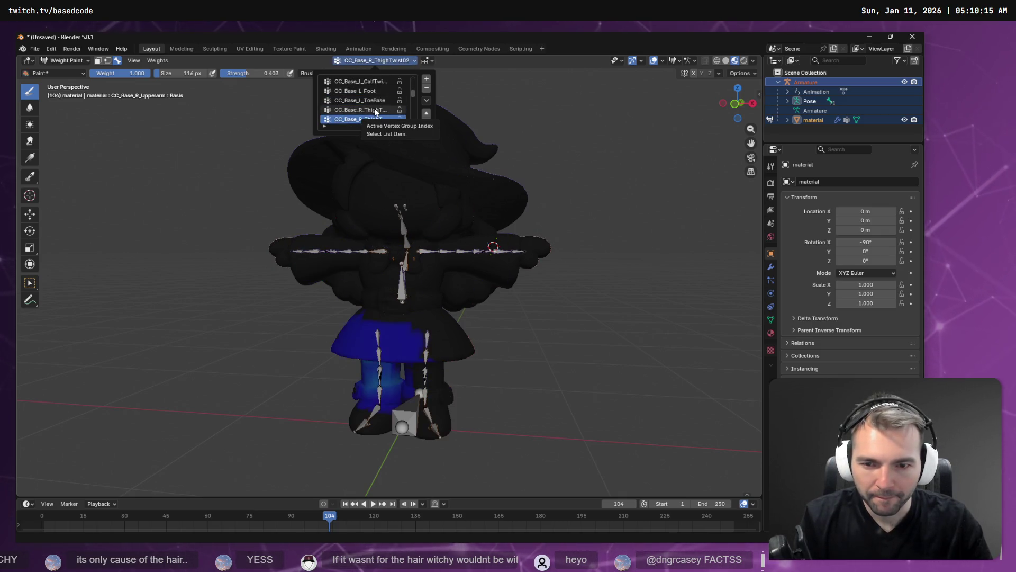
pyautogui.scroll(-8, 375, 111)
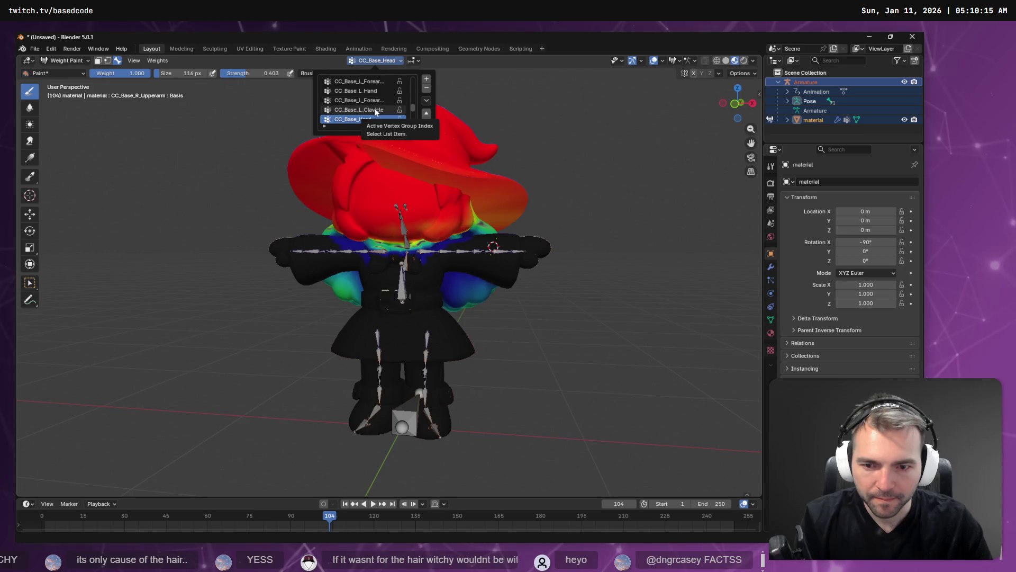
pyautogui.scroll(-1, 375, 111)
pyautogui.scroll(1, 374, 111)
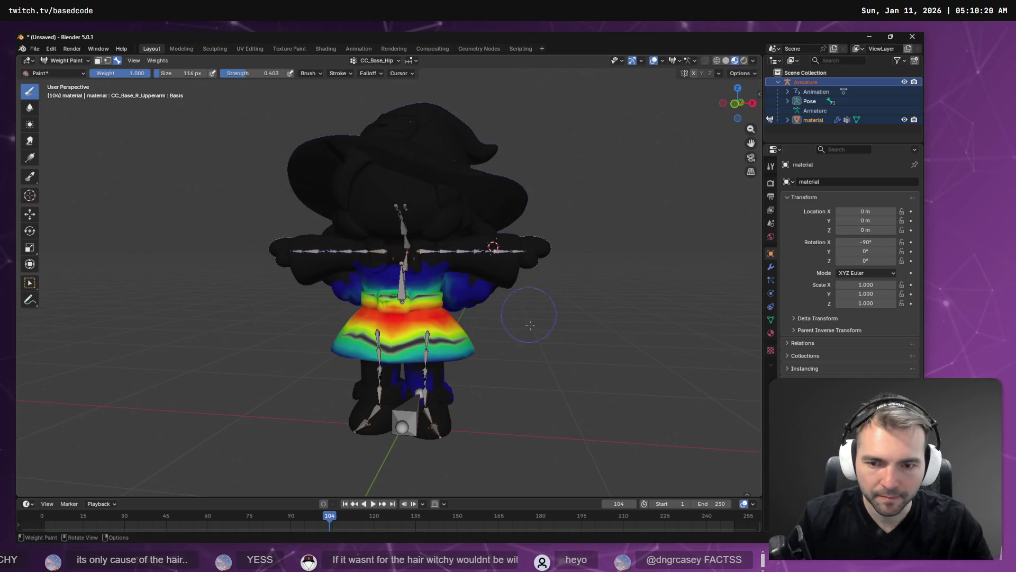
pyautogui.moveTo(529, 306)
pyautogui.mouseDown()
pyautogui.moveTo(554, 306)
pyautogui.moveTo(501, 303)
pyautogui.mouseUp()
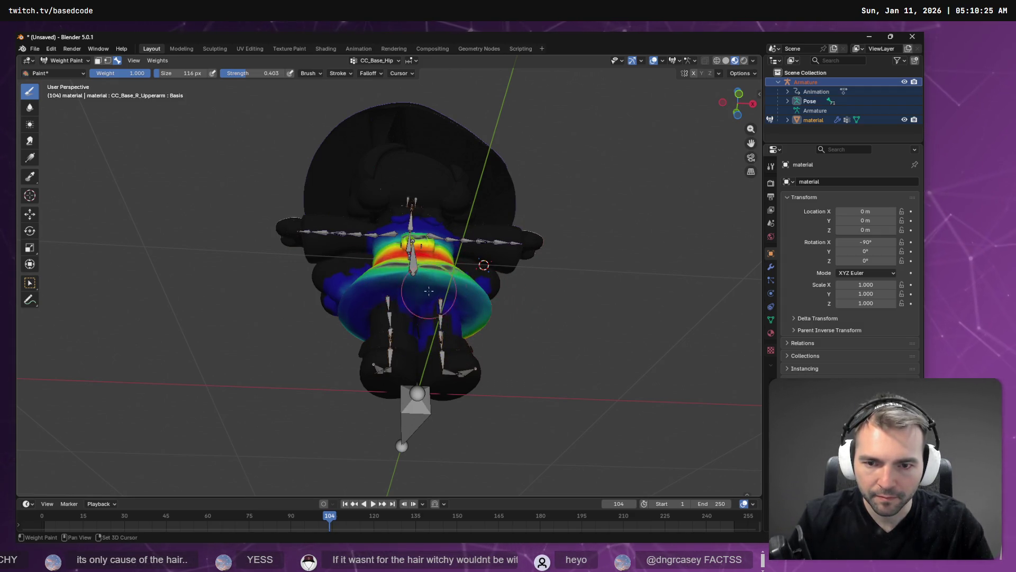
pyautogui.moveTo(466, 282); pyautogui.dragTo(422, 307)
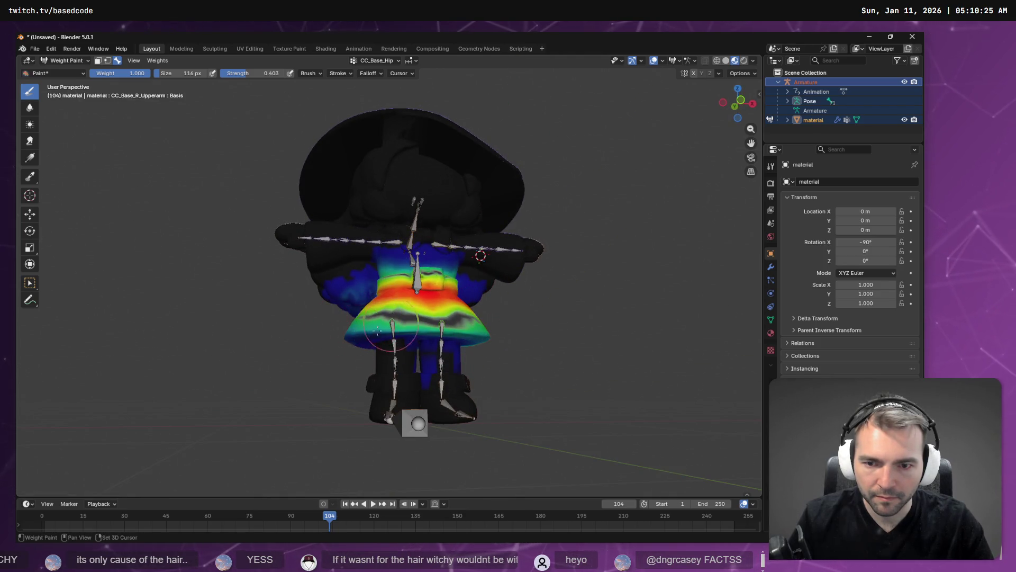
pyautogui.moveTo(346, 337)
pyautogui.mouseDown()
pyautogui.moveTo(464, 308)
pyautogui.moveTo(501, 286)
pyautogui.mouseUp()
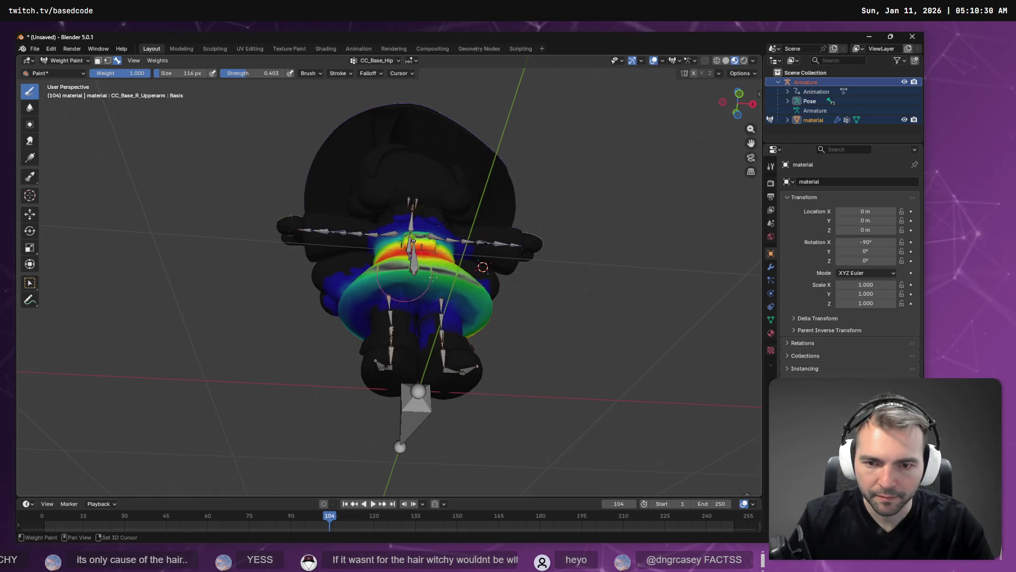
pyautogui.moveTo(409, 279)
pyautogui.mouseDown()
pyautogui.moveTo(482, 329)
pyautogui.moveTo(426, 316)
pyautogui.moveTo(501, 342)
pyautogui.moveTo(377, 345)
pyautogui.mouseUp()
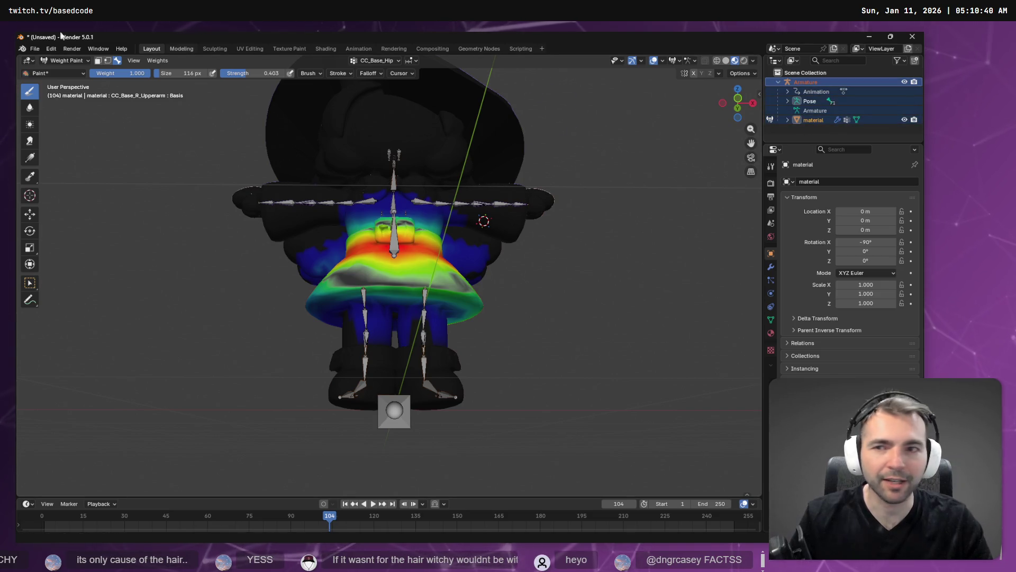
# Export the model as FBX over the existing Witch.fbx and bring up the witch preview window
pyautogui.click(35, 48)
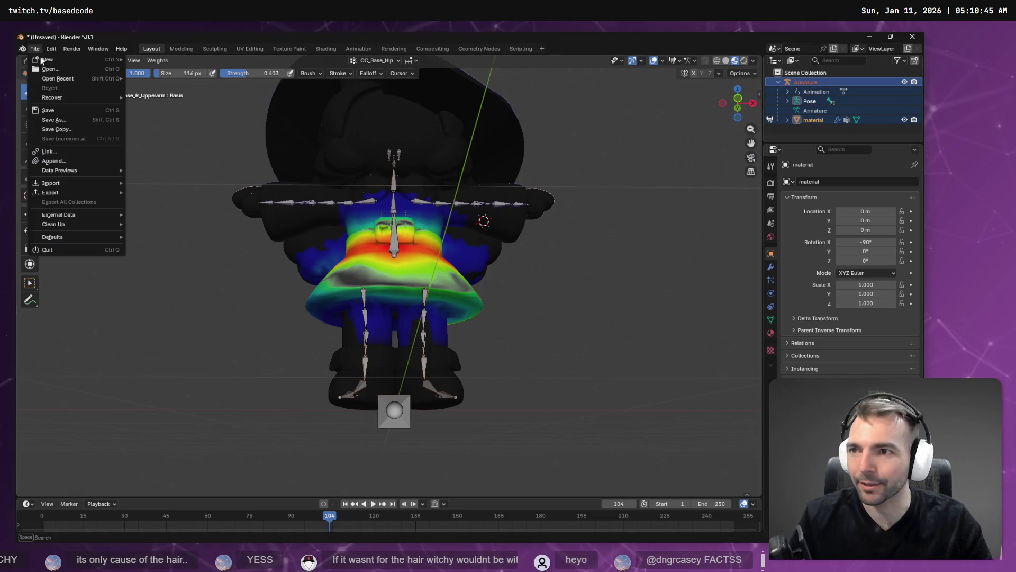
pyautogui.moveTo(80, 192)
pyautogui.click(186, 267)
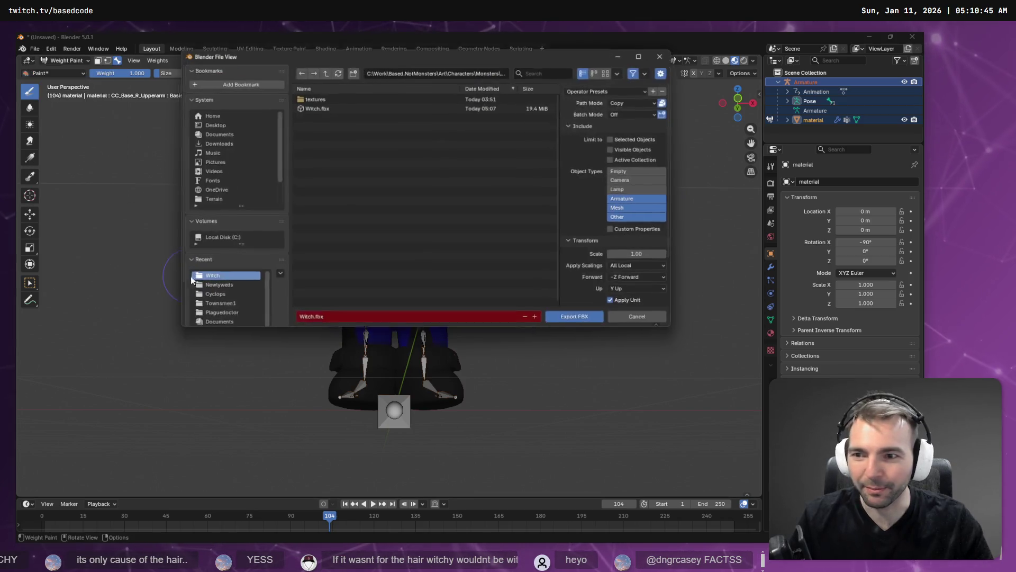
pyautogui.doubleClick(340, 106)
pyautogui.hotkey('alt', 'Tab')
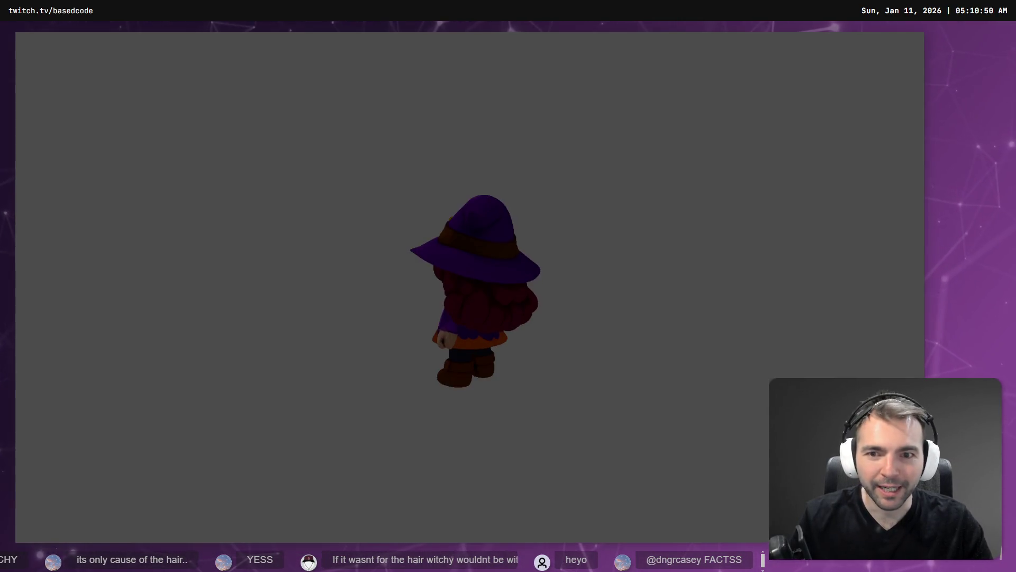
# Close the preview, re-export the model as FBX over Witch.fbx, and return to Godot
pyautogui.hotkey('alt', 'Tab')
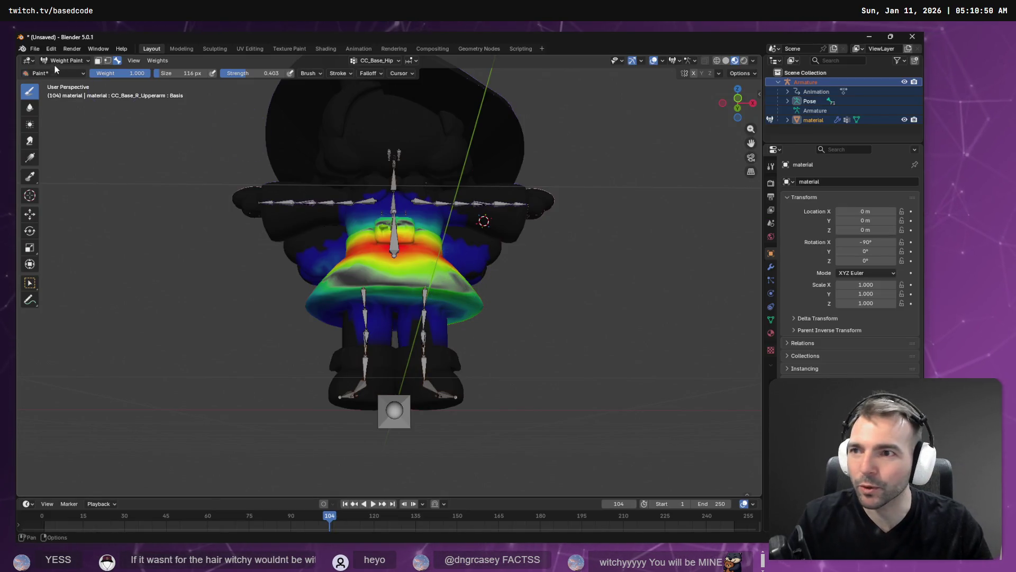
pyautogui.click(35, 48)
pyautogui.moveTo(63, 193)
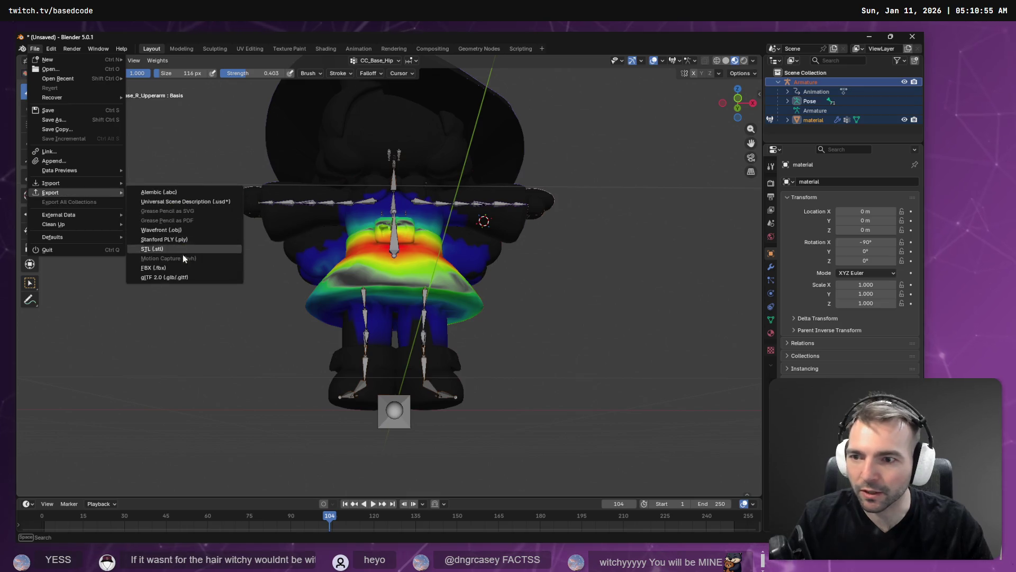
pyautogui.click(153, 267)
pyautogui.click(328, 107)
pyautogui.doubleClick(332, 111)
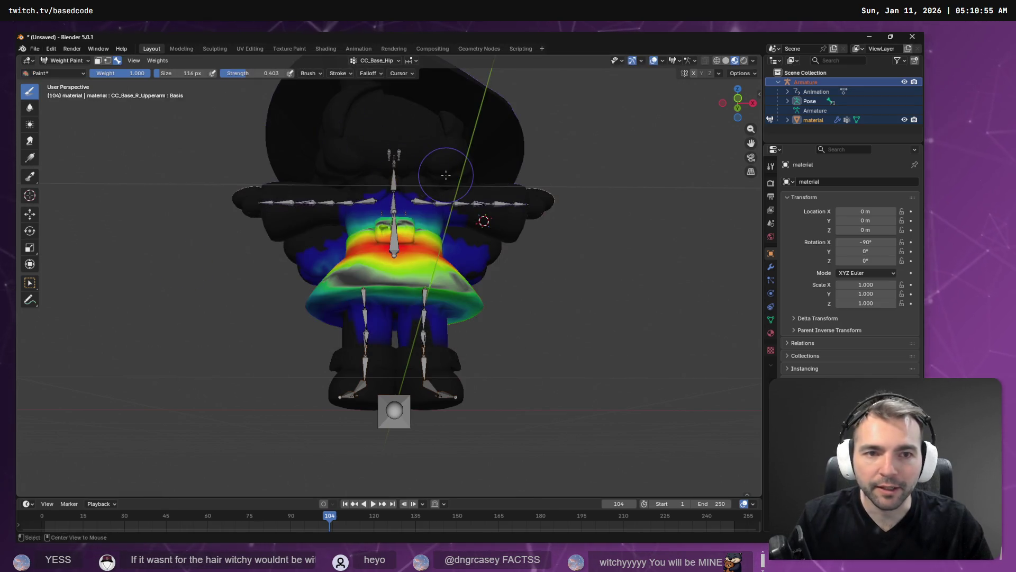
pyautogui.hotkey('alt', 'Tab')
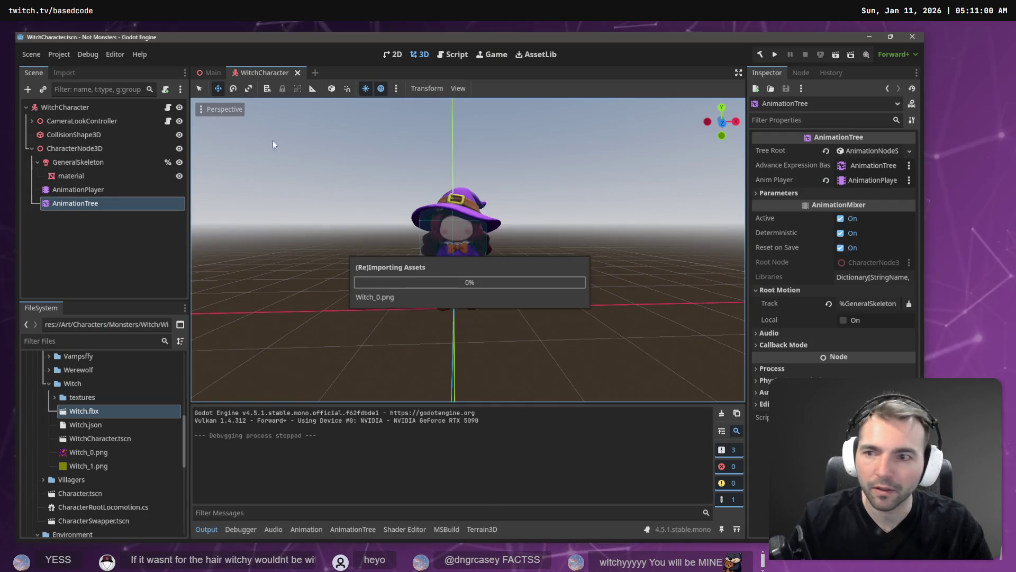
# Move AnimationTree under the WitchCharacter root and delete the old CharacterNode3D nodes
pyautogui.moveTo(80, 198); pyautogui.dragTo(79, 109)
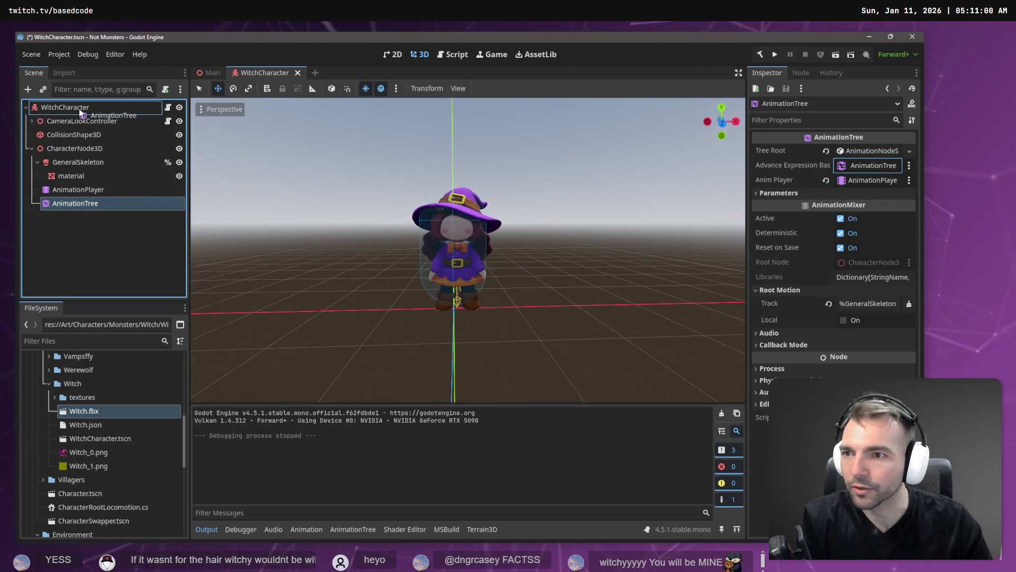
pyautogui.click(80, 160)
pyautogui.click(81, 151)
pyautogui.keyDown('shift'); pyautogui.click(78, 188); pyautogui.keyUp('shift')
pyautogui.press('Delete')
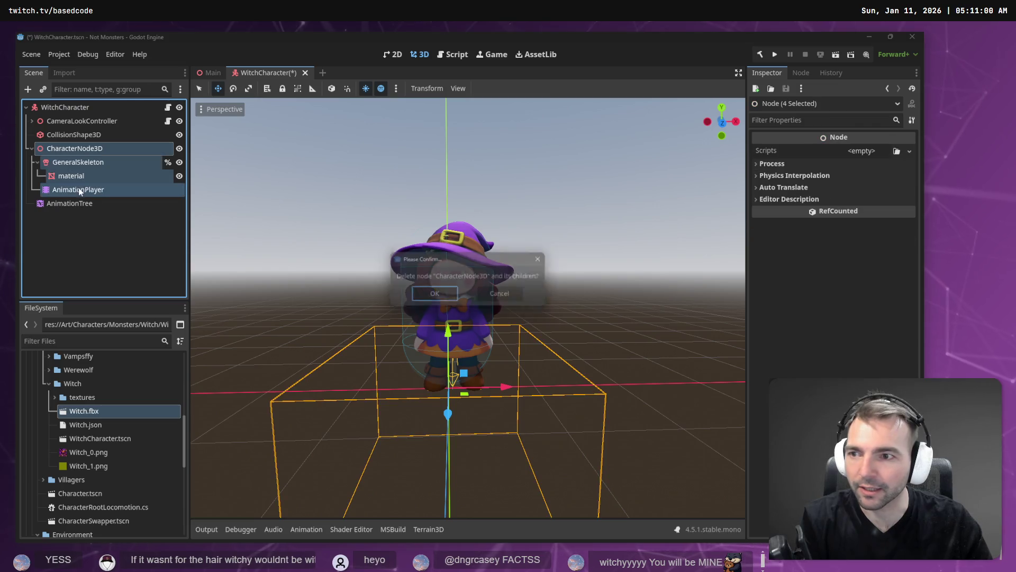
pyautogui.click(445, 293)
# Add Witch.fbx to the scene as a Witch node with Editable Children enabled
pyautogui.moveTo(111, 418); pyautogui.dragTo(63, 111)
pyautogui.rightClick(76, 169)
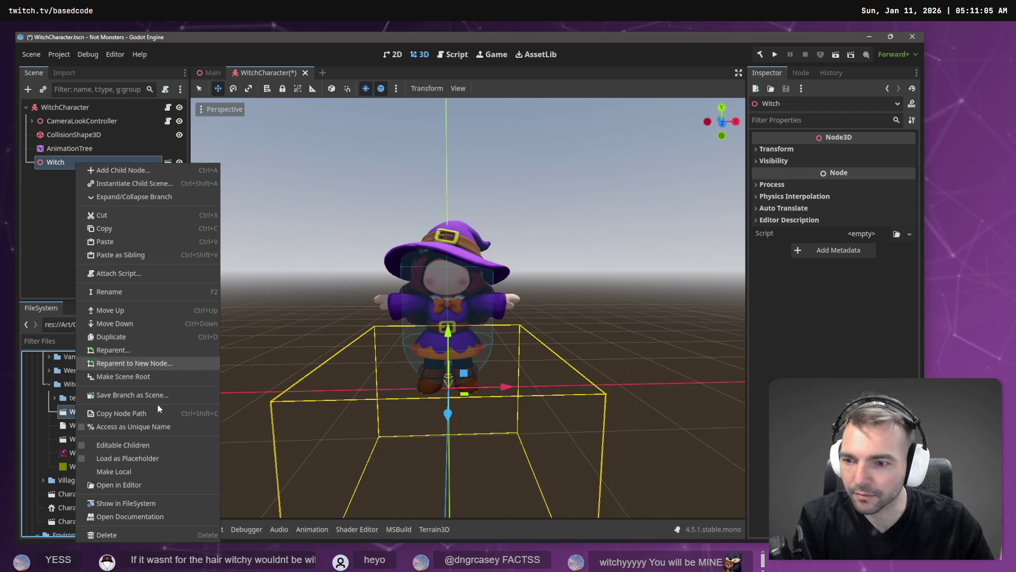
pyautogui.click(122, 471)
# Place AnimationTree under Witch below AnimationPlayer and assign AnimationPlayer as its animation player
pyautogui.moveTo(82, 150); pyautogui.dragTo(76, 168)
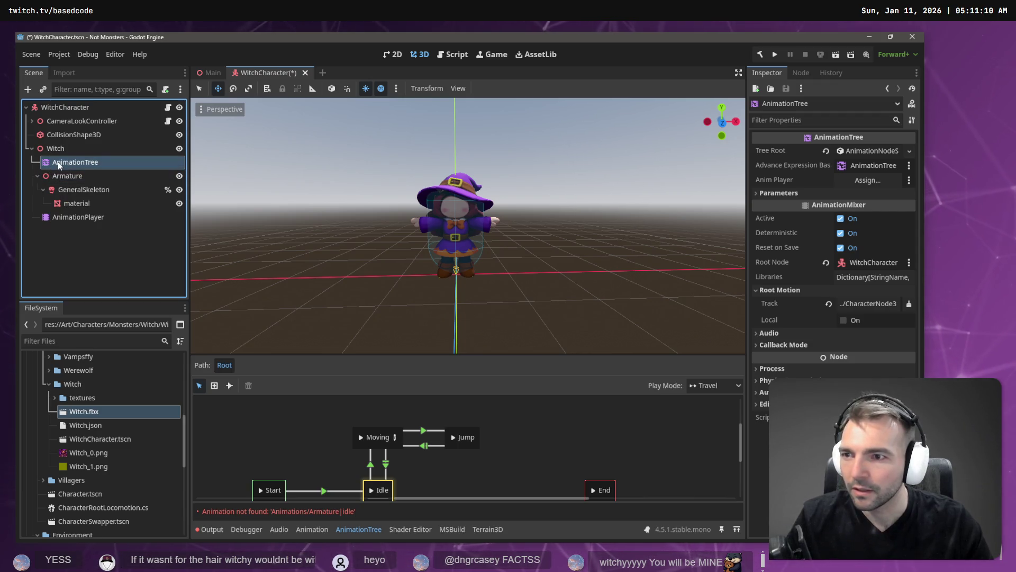
pyautogui.moveTo(58, 162); pyautogui.dragTo(59, 150)
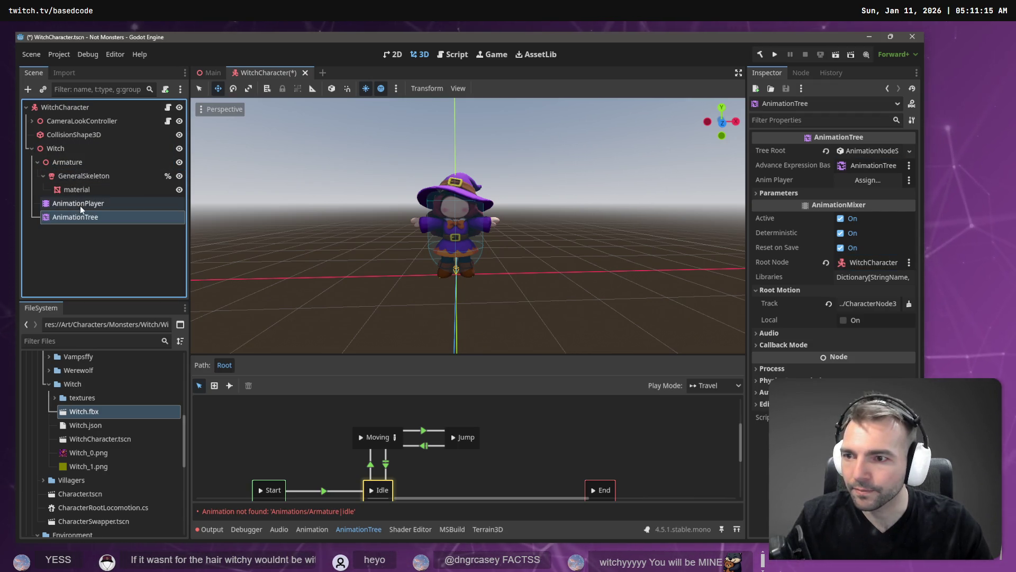
pyautogui.moveTo(89, 207)
pyautogui.mouseDown()
pyautogui.moveTo(885, 191)
pyautogui.moveTo(868, 180)
pyautogui.mouseUp()
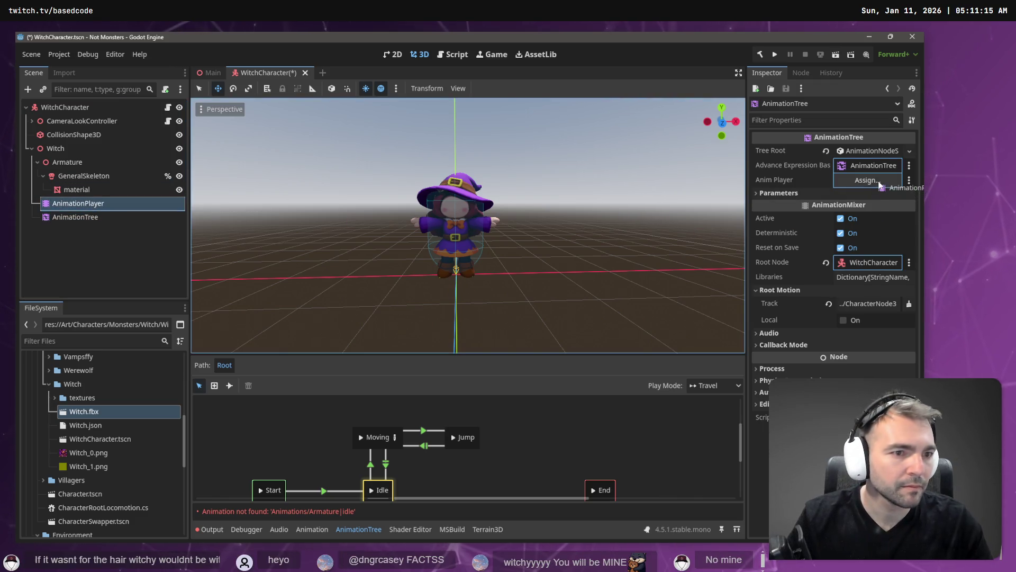
pyautogui.moveTo(106, 217); pyautogui.dragTo(772, 167)
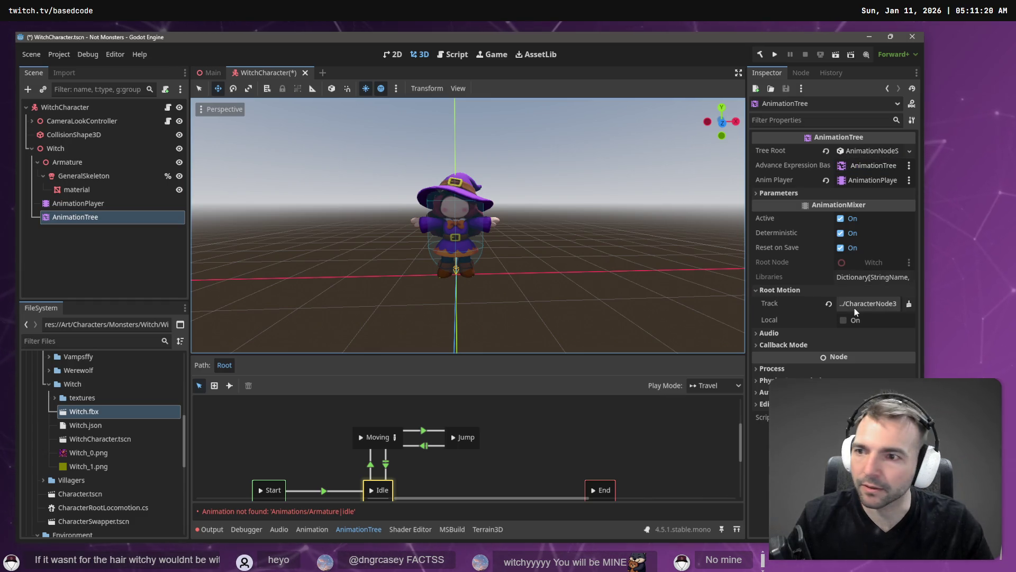
# Move GeneralSkeleton and the material directly under Witch and delete the leftover Armature node
pyautogui.click(77, 190)
pyautogui.keyDown('ctrl'); pyautogui.click(66, 176); pyautogui.keyUp('ctrl')
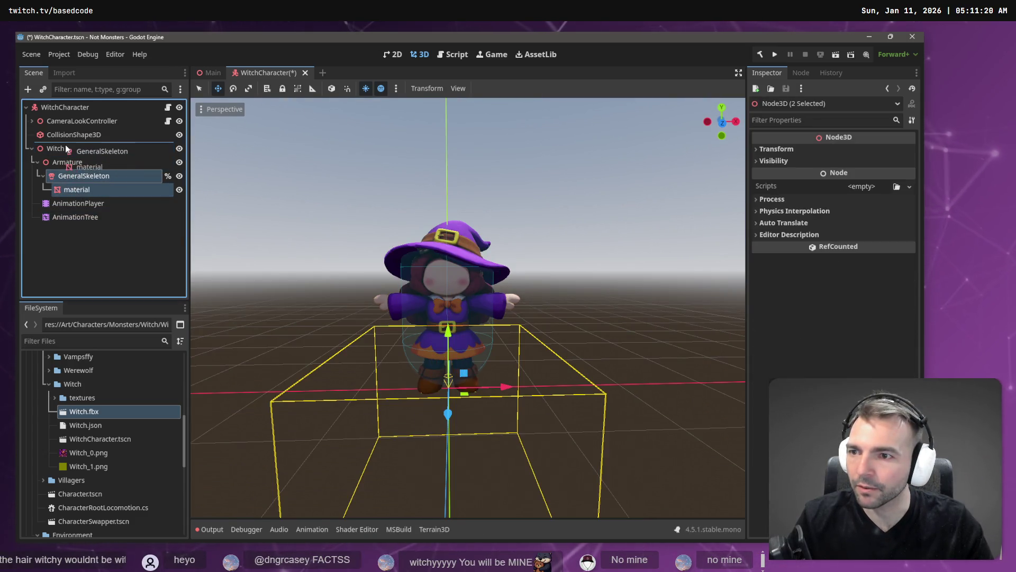
pyautogui.moveTo(65, 144); pyautogui.dragTo(65, 145)
pyautogui.click(61, 160)
pyautogui.press('Delete')
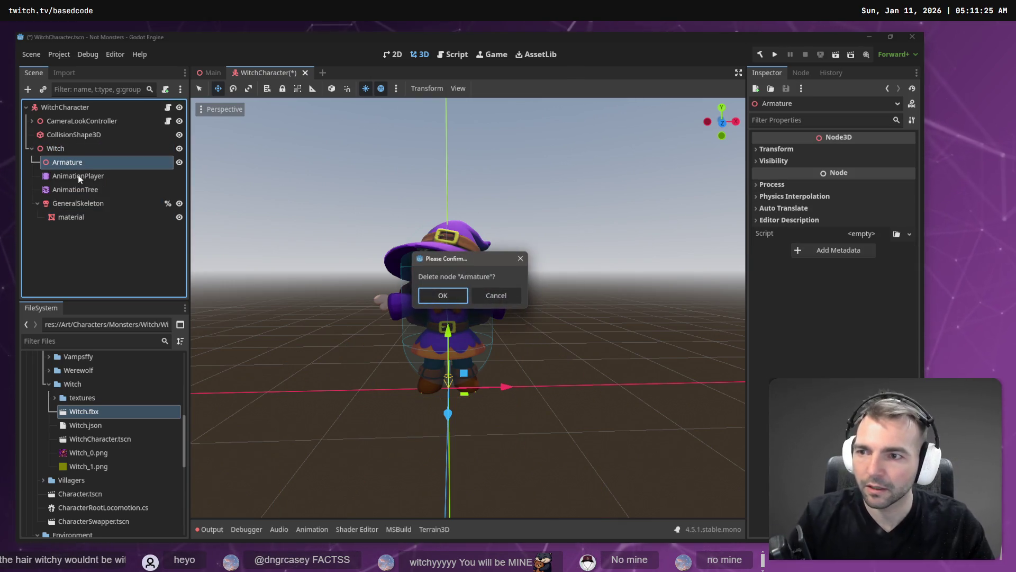
pyautogui.press('Return')
# Move AnimationPlayer and AnimationTree directly under Witch and select AnimationTree
pyautogui.click(80, 163)
pyautogui.keyDown('shift'); pyautogui.click(77, 170); pyautogui.keyUp('shift')
pyautogui.moveTo(77, 170); pyautogui.dragTo(79, 152)
pyautogui.click(68, 189)
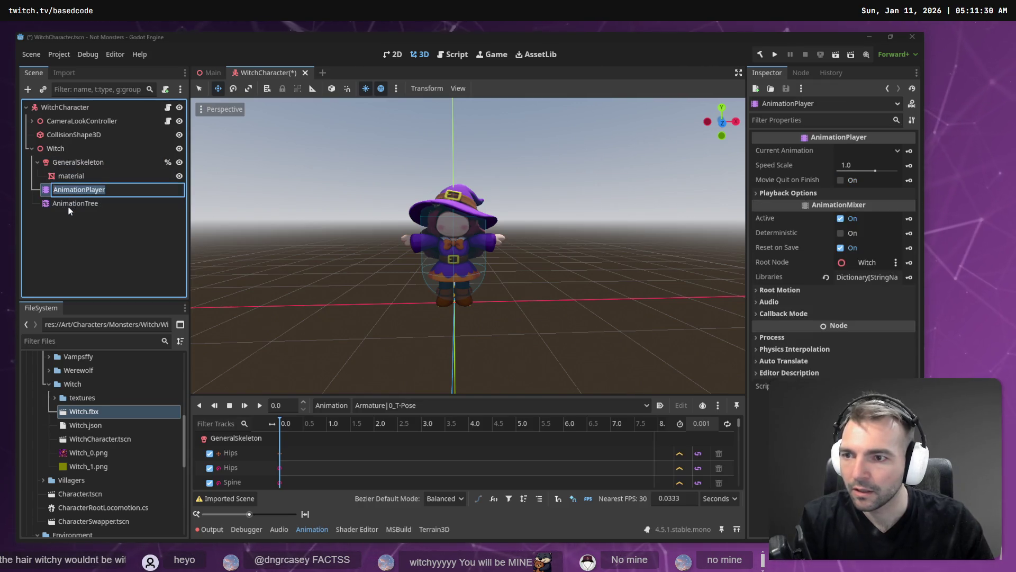
pyautogui.click(91, 206)
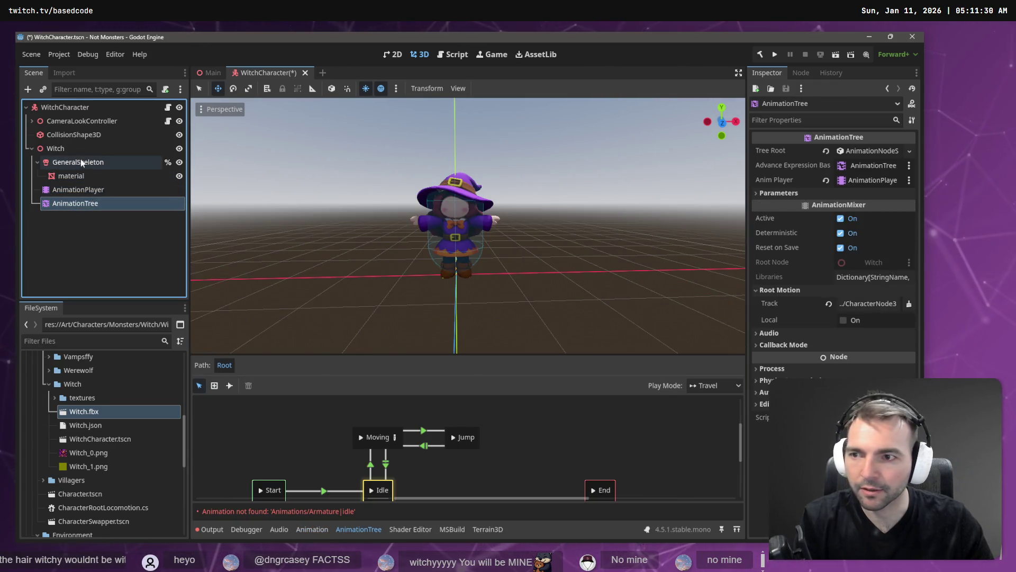
# Set the AnimationTree's Root Motion track to %GeneralSkeleton
pyautogui.click(869, 303)
pyautogui.click(386, 200)
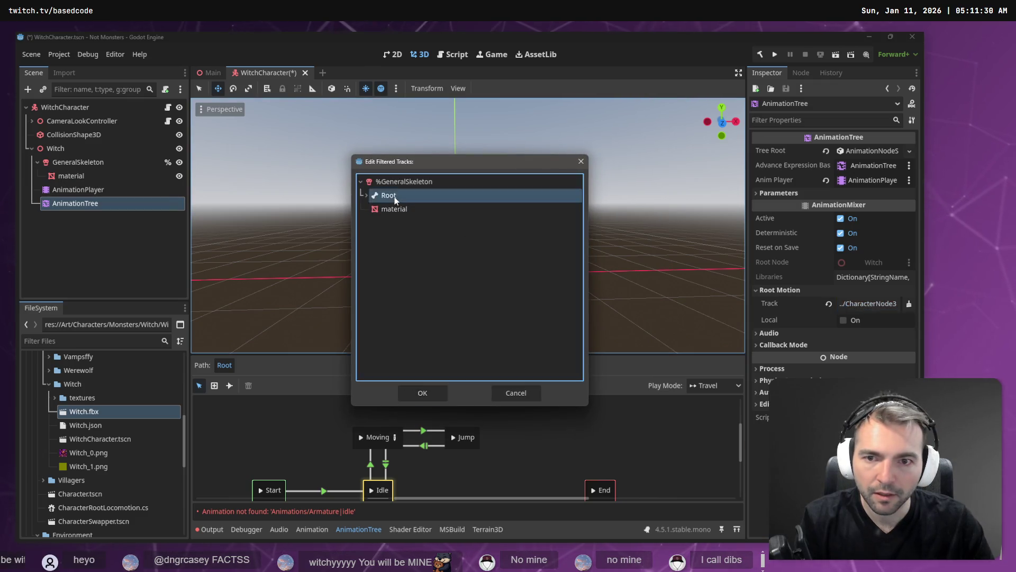
pyautogui.click(422, 390)
# Rename the Witch node to CharacterNode3D and save the WitchCharacter scene
pyautogui.click(79, 149)
pyautogui.doubleClick(78, 148)
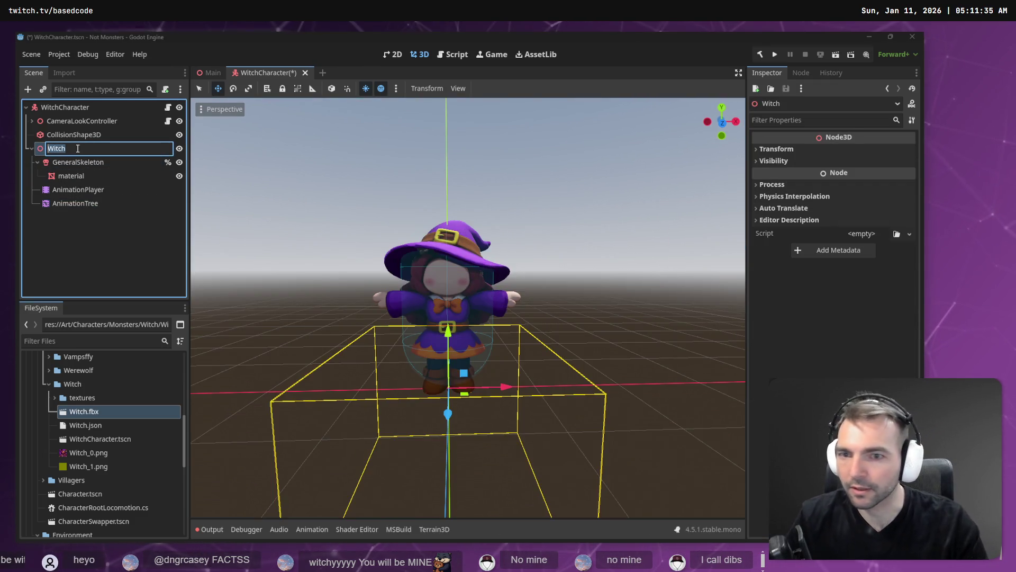
pyautogui.write('CharacterNode3D')
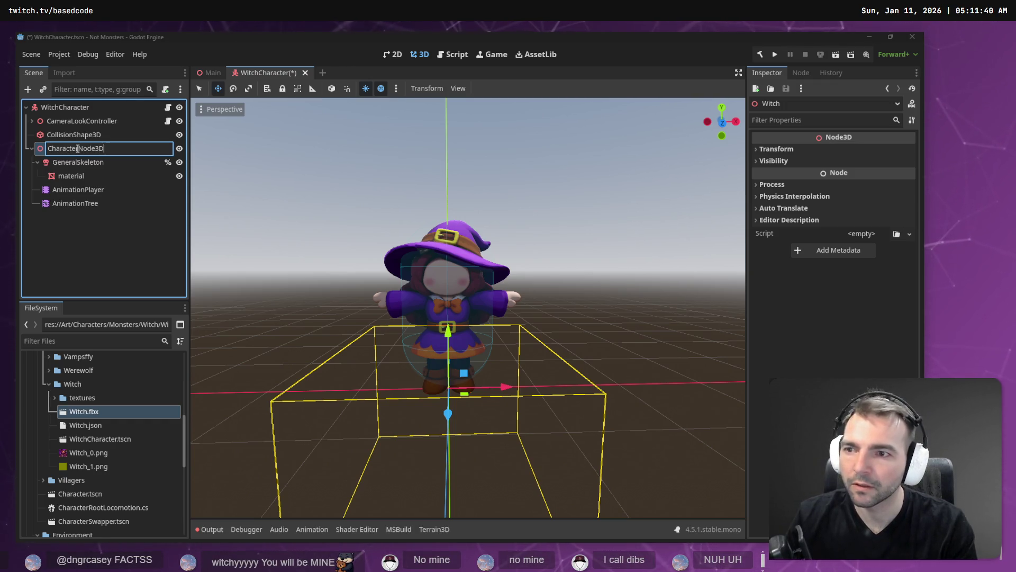
pyautogui.press('Return')
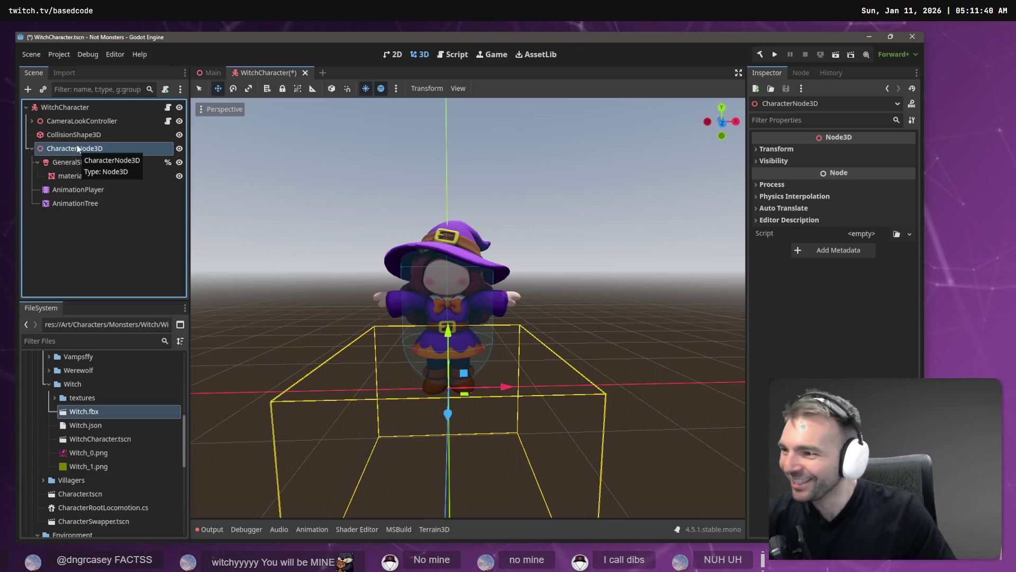
pyautogui.click(99, 230)
pyautogui.hotkey('ctrl', 's')
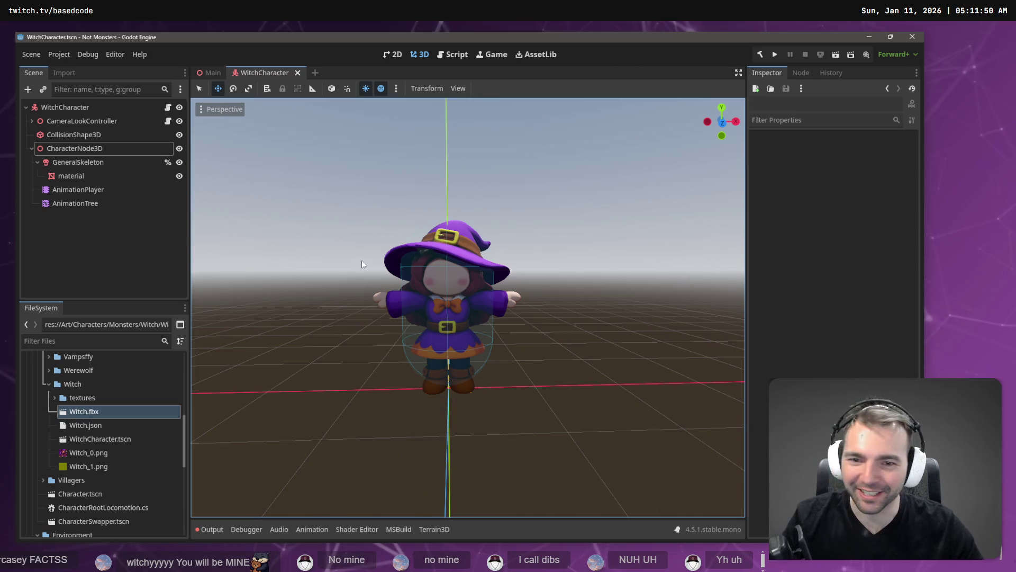
pyautogui.click(132, 242)
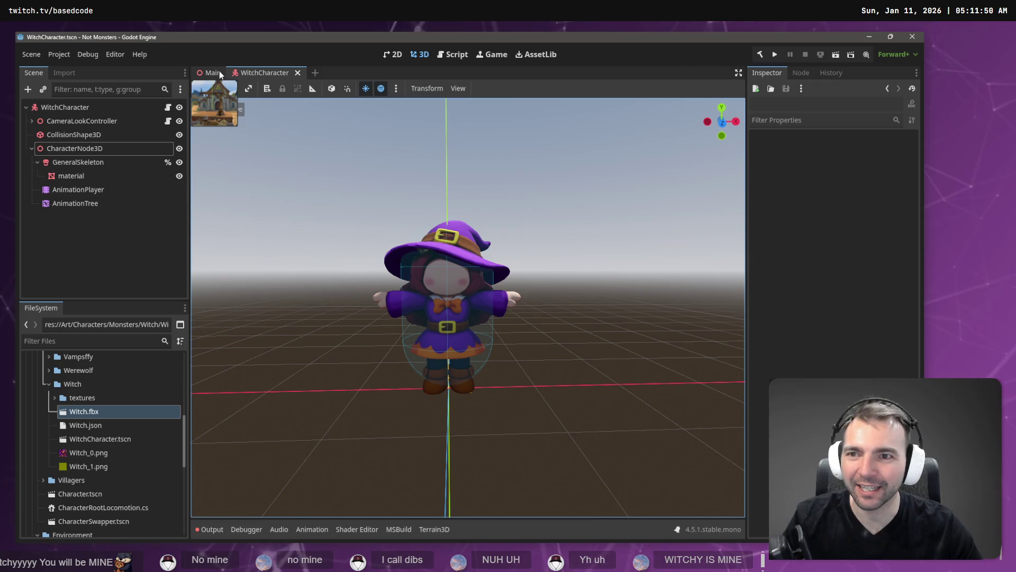
# Switch to the Main scene, run it with F6, and close the game window
pyautogui.click(219, 72)
pyautogui.press('F6')
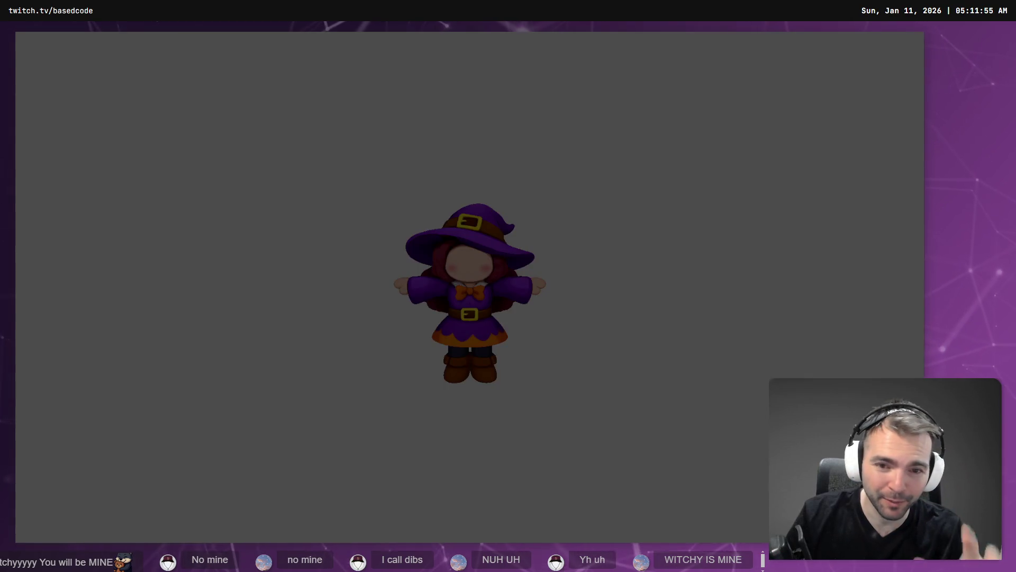
pyautogui.hotkey('alt', 'F4')
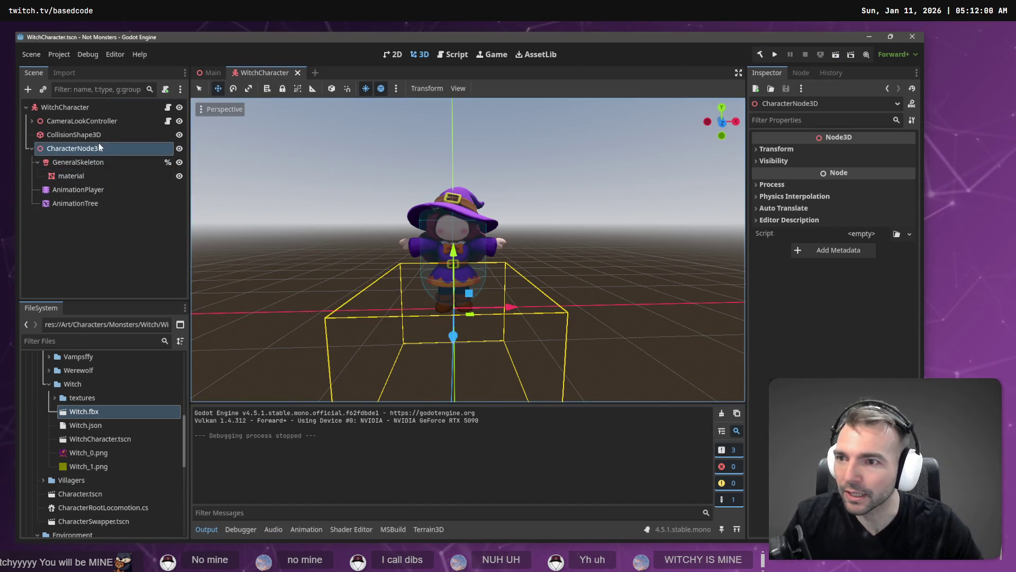
# Load animations.fbx as an animation library into AnimationPlayer, then test-run the game and stop it
pyautogui.click(80, 189)
pyautogui.click(80, 204)
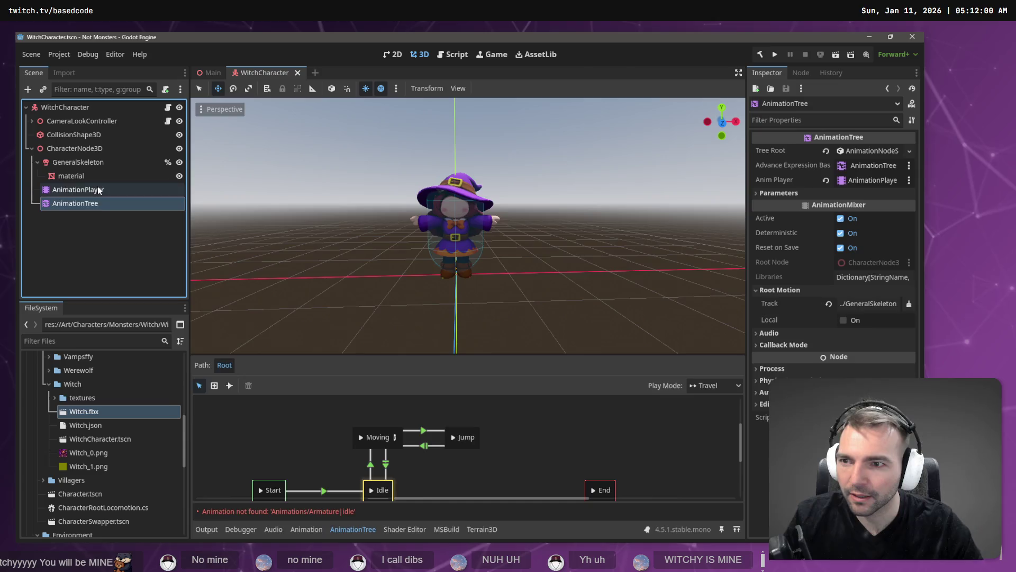
pyautogui.click(79, 189)
pyautogui.click(383, 405)
pyautogui.click(332, 405)
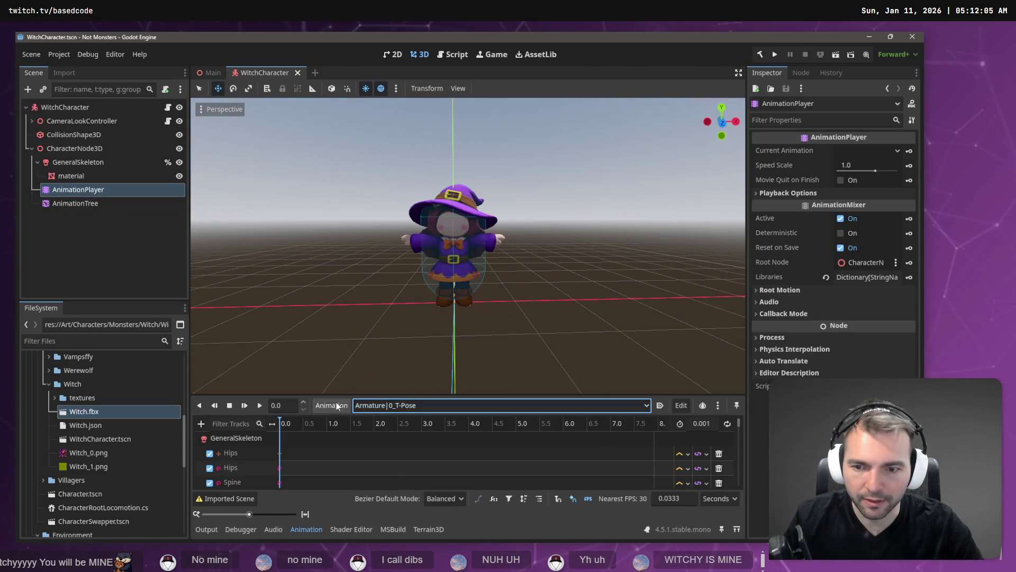
pyautogui.click(332, 405)
pyautogui.click(359, 439)
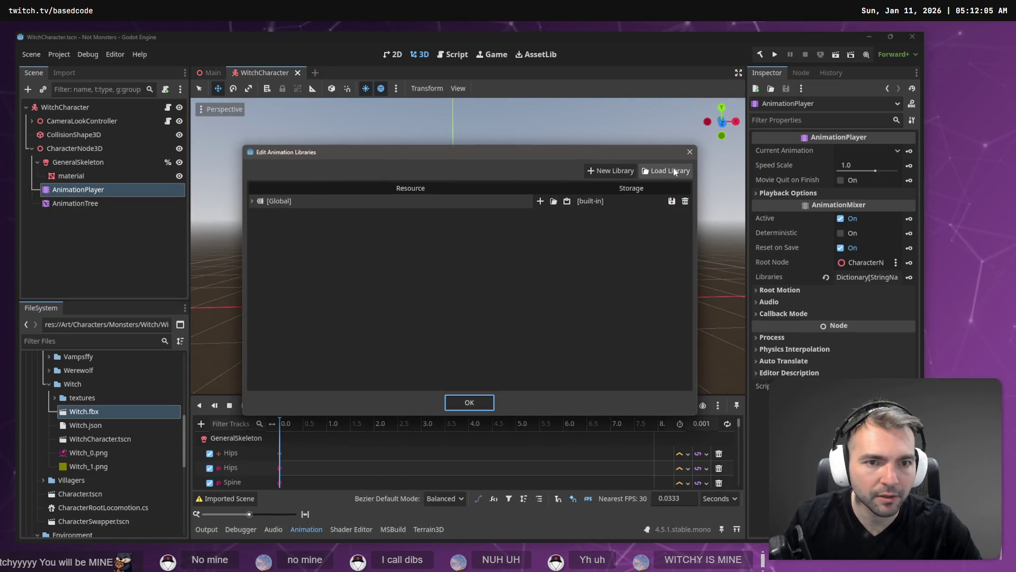
pyautogui.click(673, 170)
pyautogui.doubleClick(222, 151)
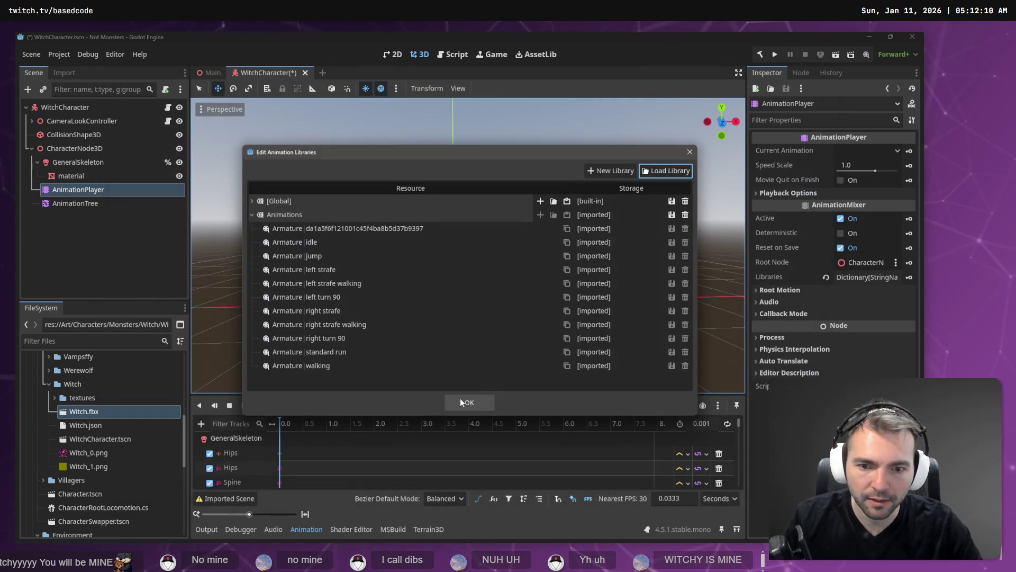
pyautogui.click(460, 403)
pyautogui.press('F5')
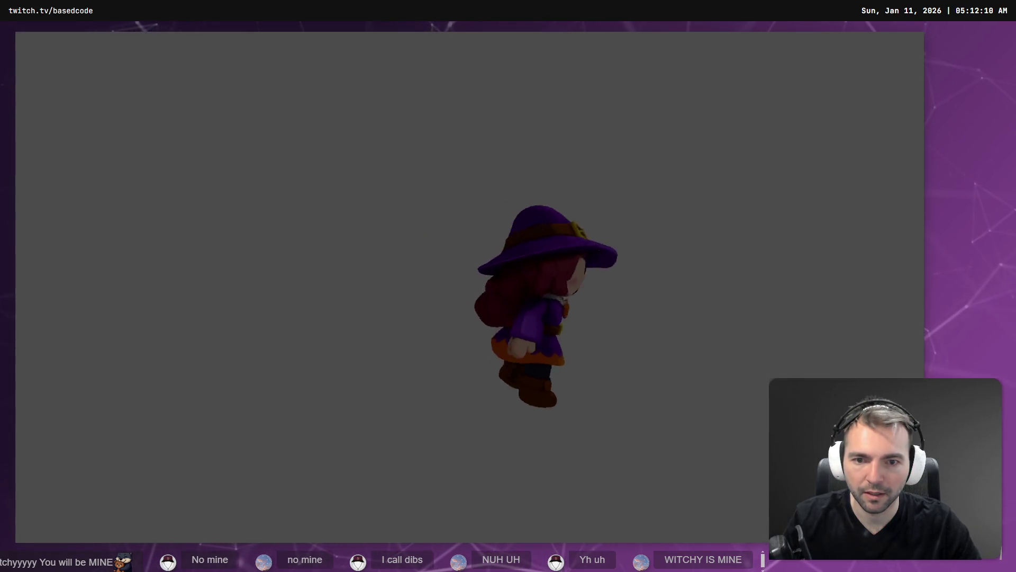
pyautogui.press('F8')
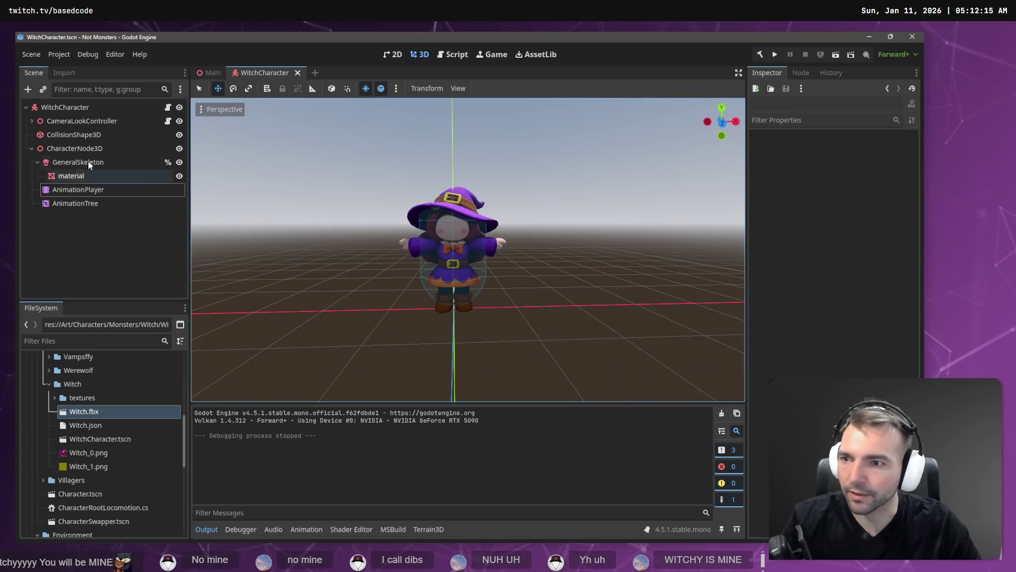
# Set the AnimationTree's root motion track to GeneralSkeleton
pyautogui.click(87, 205)
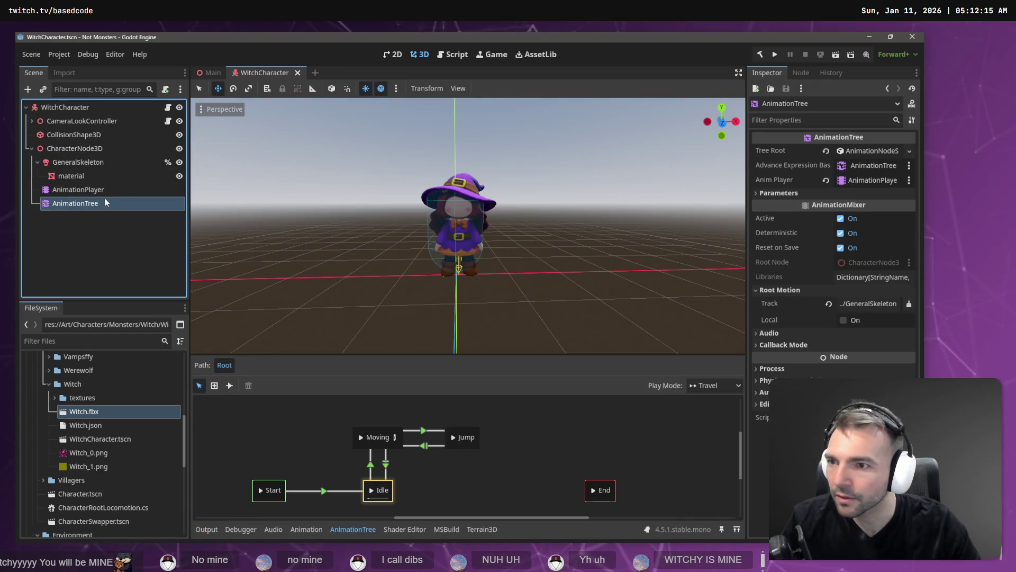
pyautogui.click(867, 304)
pyautogui.doubleClick(395, 195)
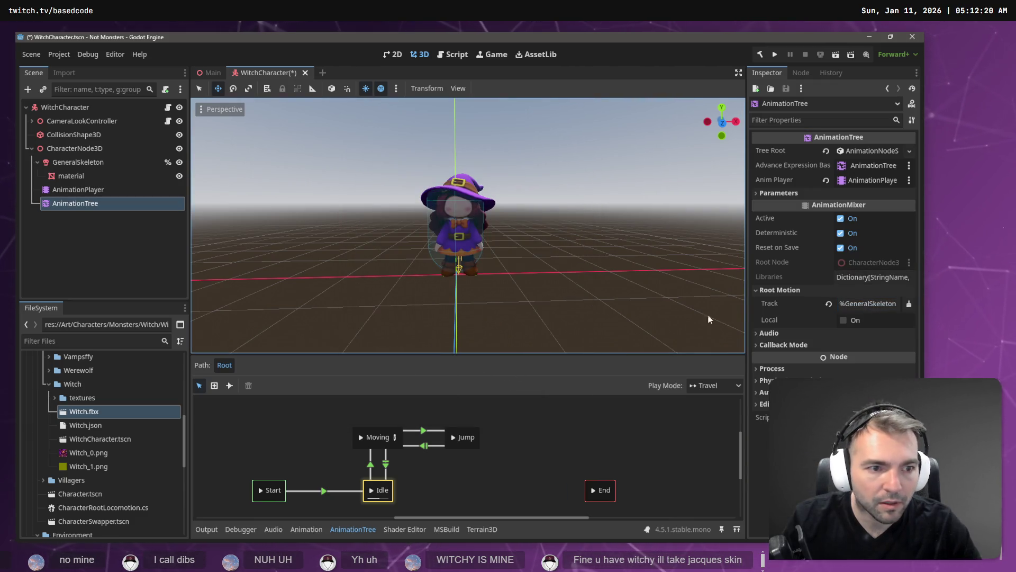
# Preview the left strafe, walking and standard run animations on the AnimationPlayer
pyautogui.click(84, 195)
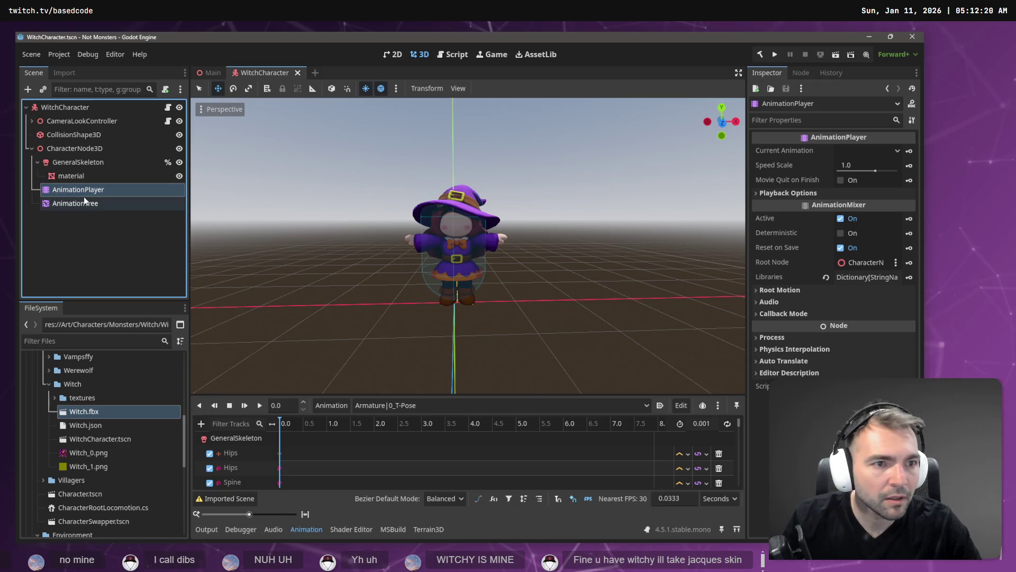
pyautogui.click(399, 405)
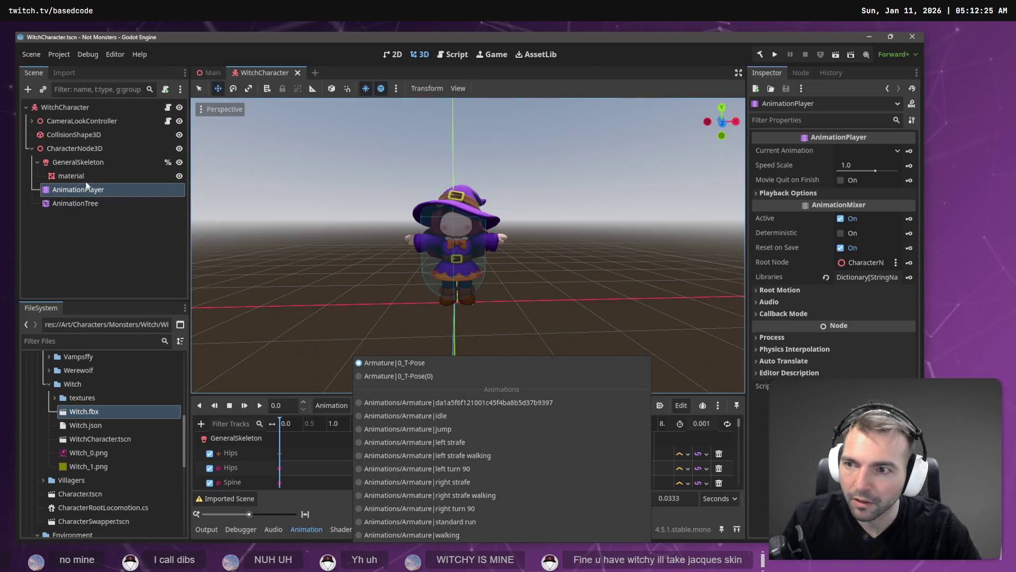
pyautogui.click(406, 440)
pyautogui.click(424, 405)
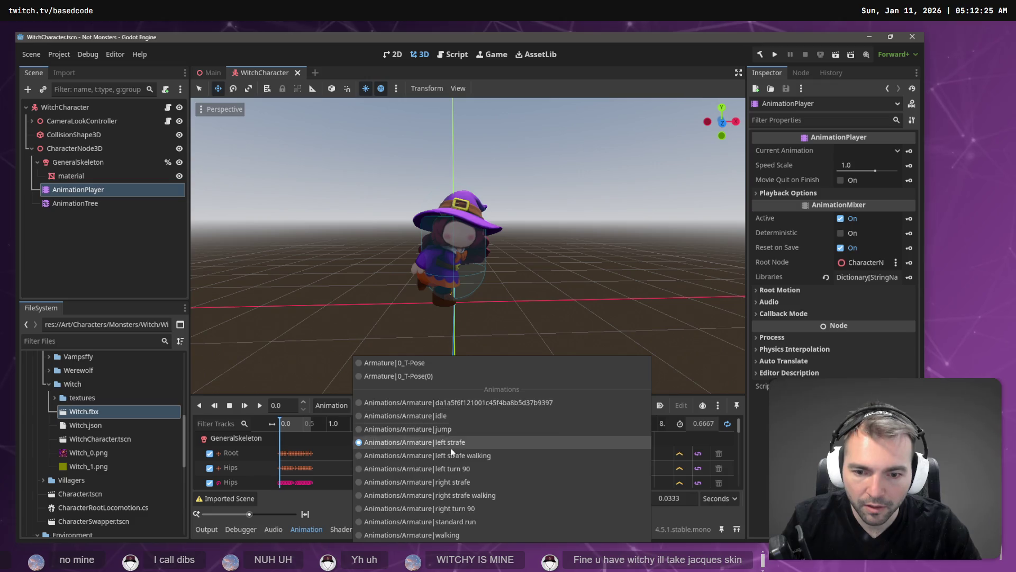
pyautogui.click(402, 550)
pyautogui.click(244, 405)
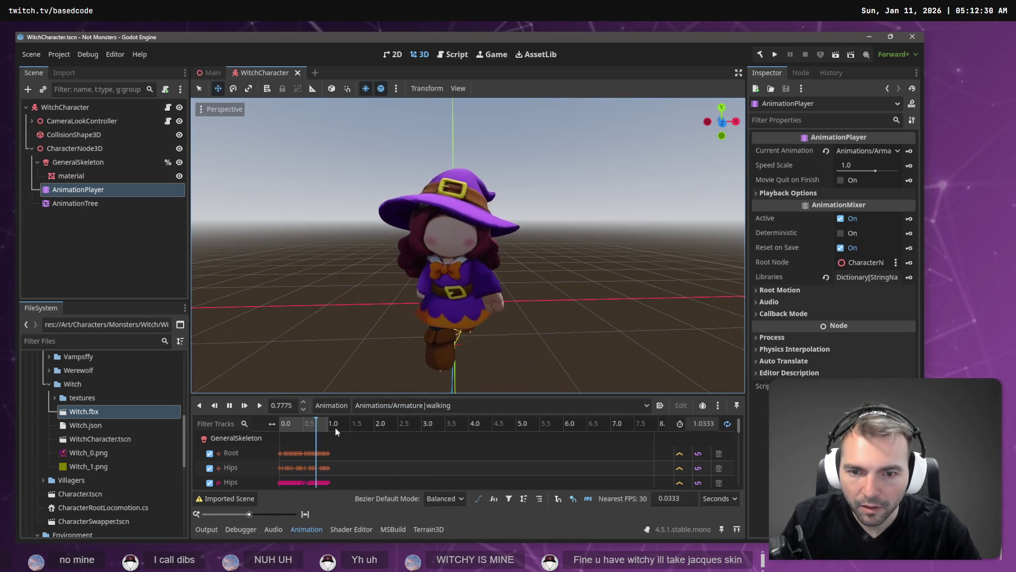
pyautogui.click(383, 407)
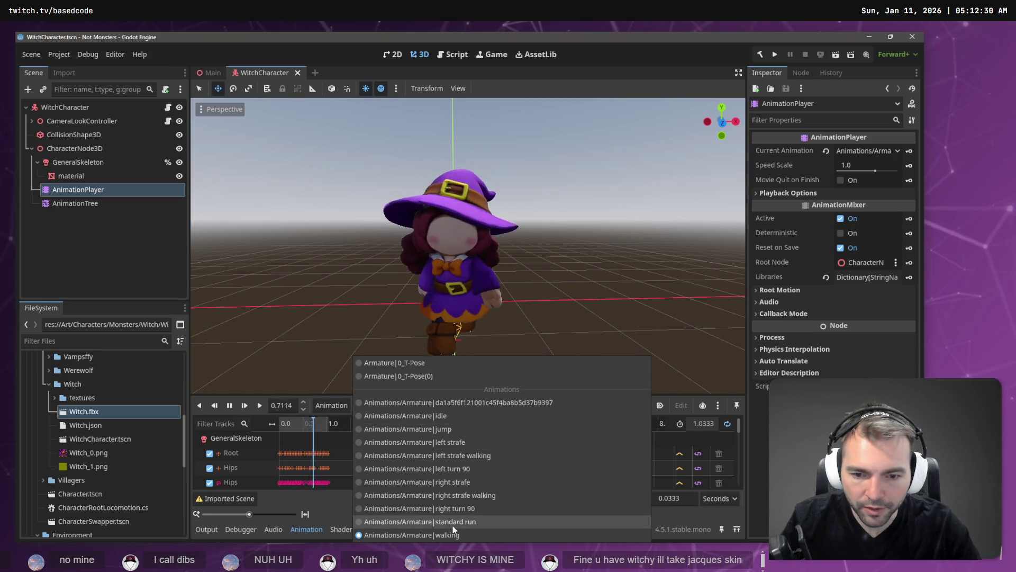
pyautogui.click(450, 522)
pyautogui.click(260, 405)
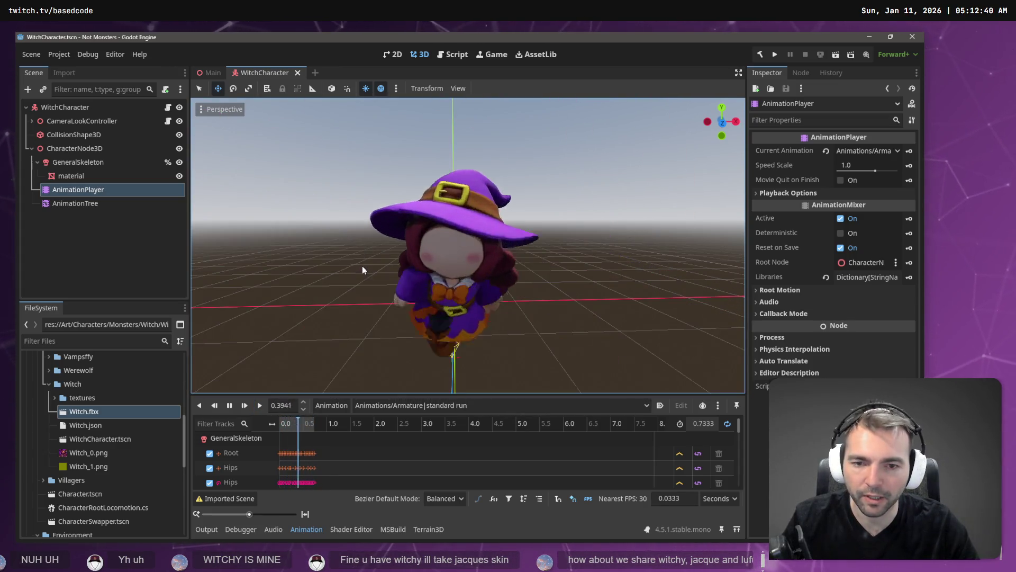
# Orbit around the running witch, scrub the run to 0.36–0.39 seconds, and go back to Blender
pyautogui.moveTo(371, 252)
pyautogui.mouseDown()
pyautogui.moveTo(466, 243)
pyautogui.moveTo(517, 257)
pyautogui.moveTo(456, 243)
pyautogui.moveTo(496, 212)
pyautogui.moveTo(425, 353)
pyautogui.mouseUp()
pyautogui.moveTo(295, 425); pyautogui.dragTo(299, 425)
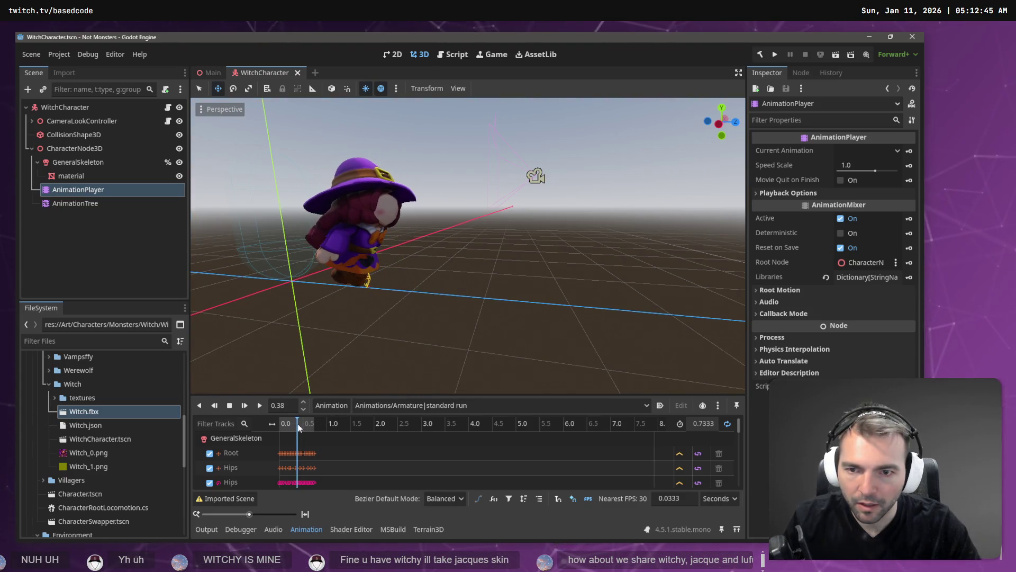
pyautogui.moveTo(474, 285); pyautogui.dragTo(480, 260)
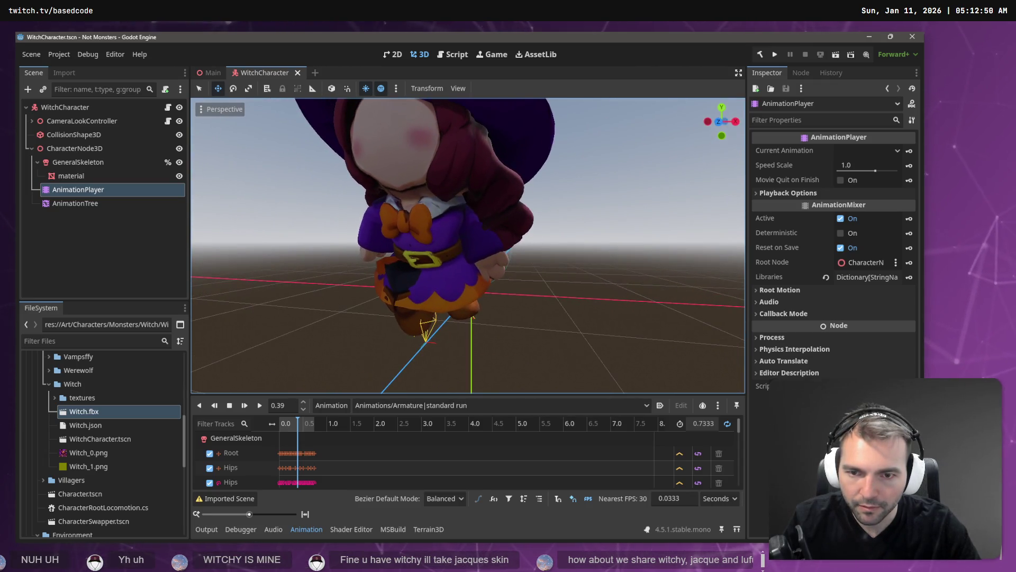
pyautogui.hotkey('alt', 'Tab')
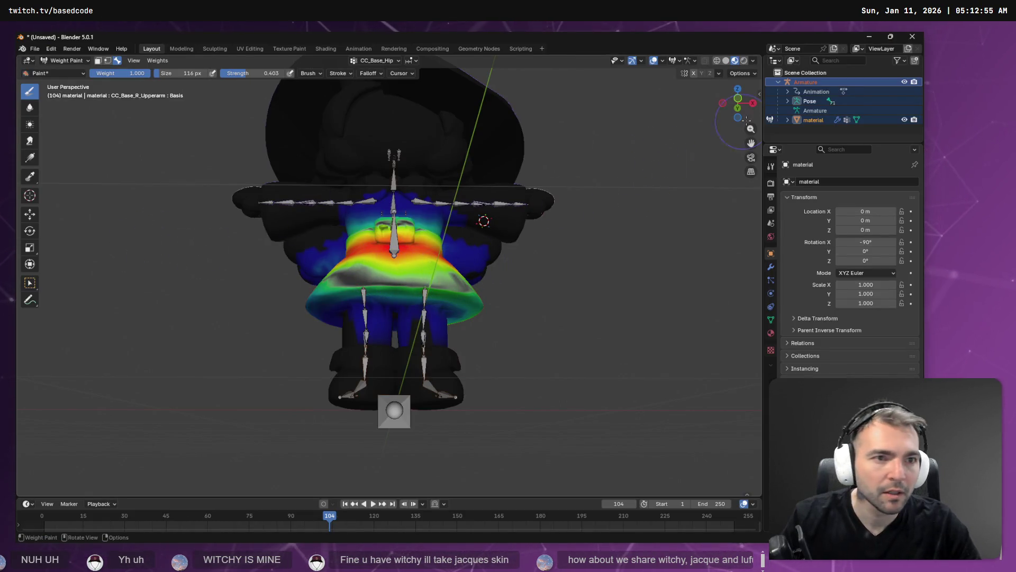
# Browse the bone vertex group list and orbit down to view the witch's legs
pyautogui.click(388, 60)
pyautogui.scroll(-2, 380, 106)
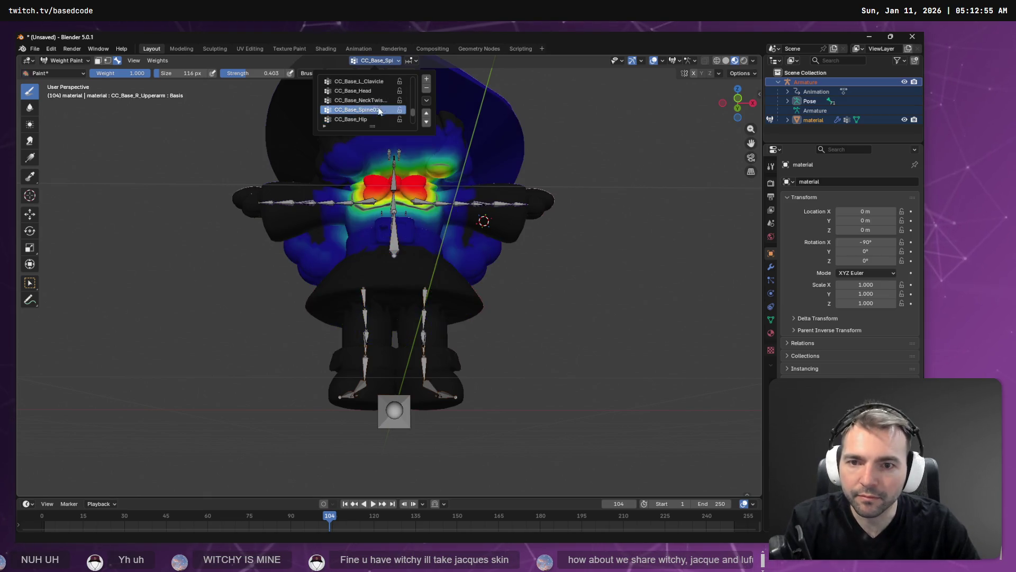
pyautogui.scroll(-1, 378, 109)
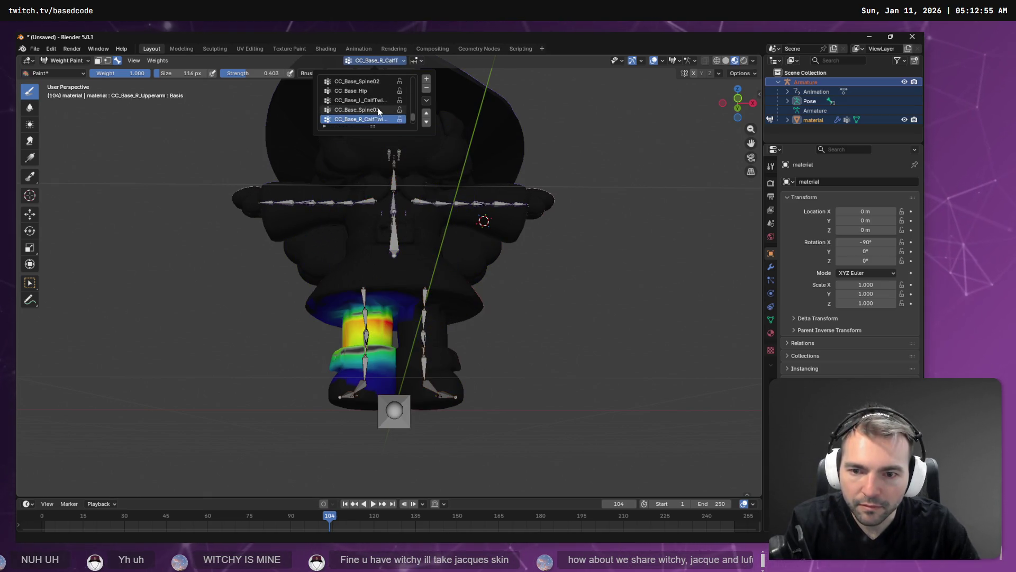
pyautogui.scroll(1, 377, 110)
pyautogui.scroll(-1, 378, 109)
pyautogui.scroll(-1, 378, 110)
pyautogui.scroll(1, 377, 109)
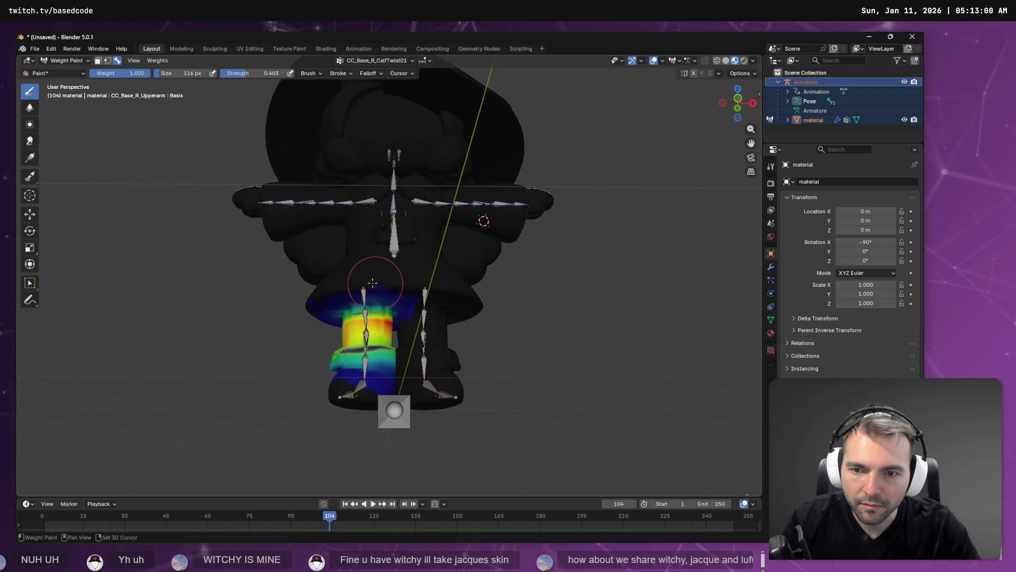
pyautogui.moveTo(376, 295)
pyautogui.mouseDown()
pyautogui.moveTo(440, 339)
pyautogui.moveTo(424, 297)
pyautogui.mouseUp()
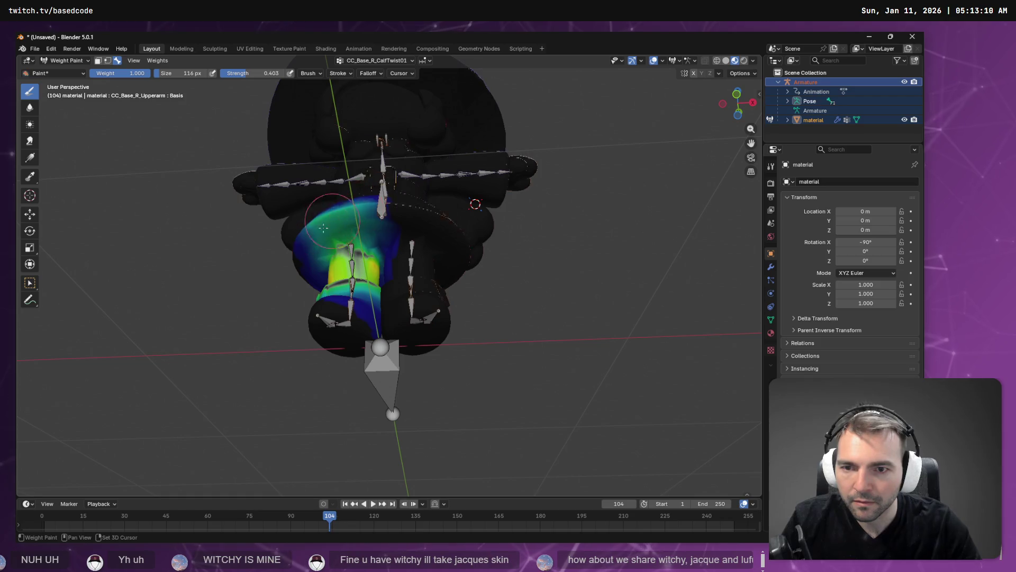
pyautogui.moveTo(323, 232); pyautogui.dragTo(384, 256)
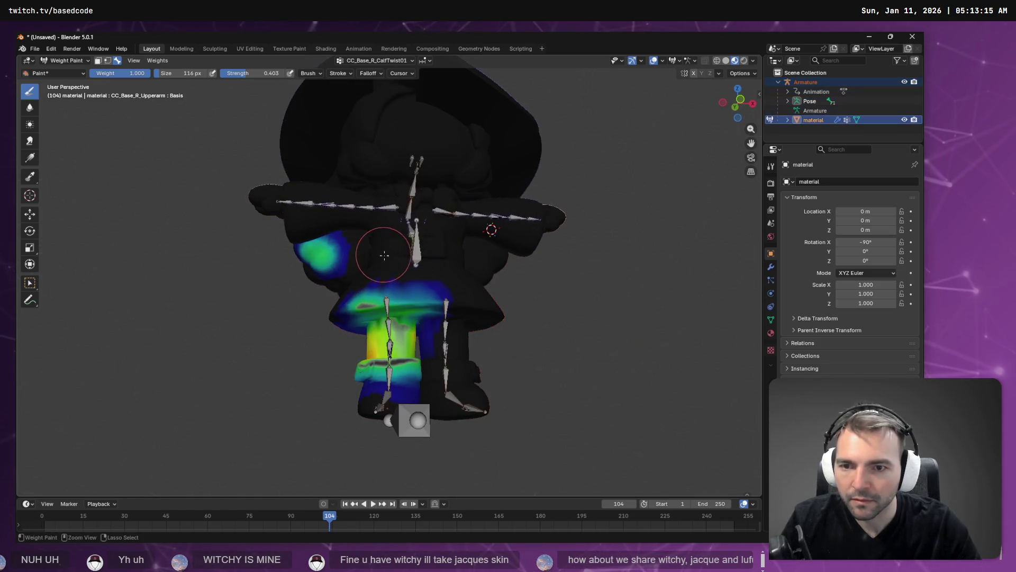
pyautogui.moveTo(395, 298)
pyautogui.mouseDown()
pyautogui.moveTo(326, 239)
pyautogui.moveTo(348, 248)
pyautogui.mouseUp()
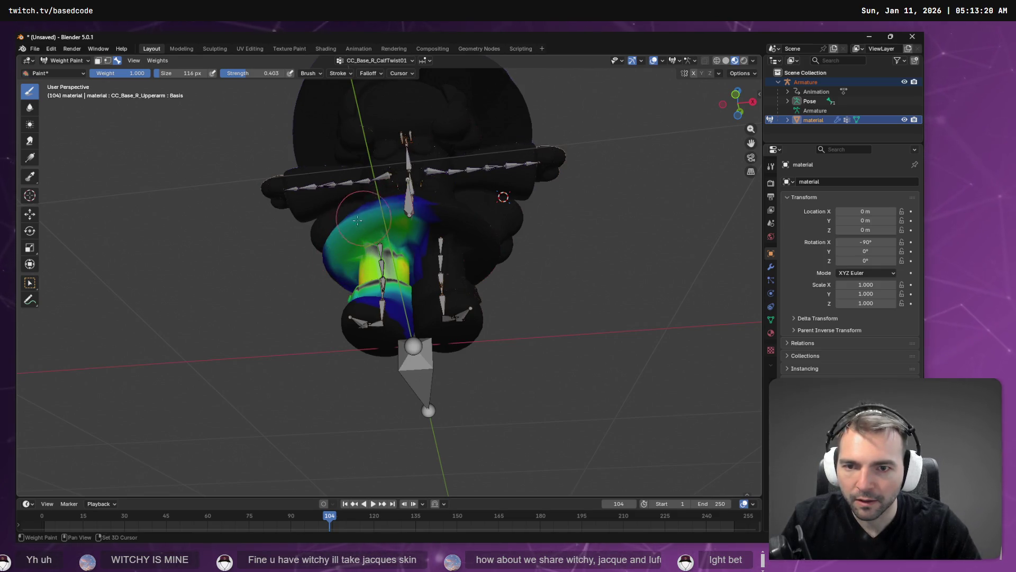
# Display the left calf twist vertex group weights
pyautogui.click(379, 61)
pyautogui.click(374, 112)
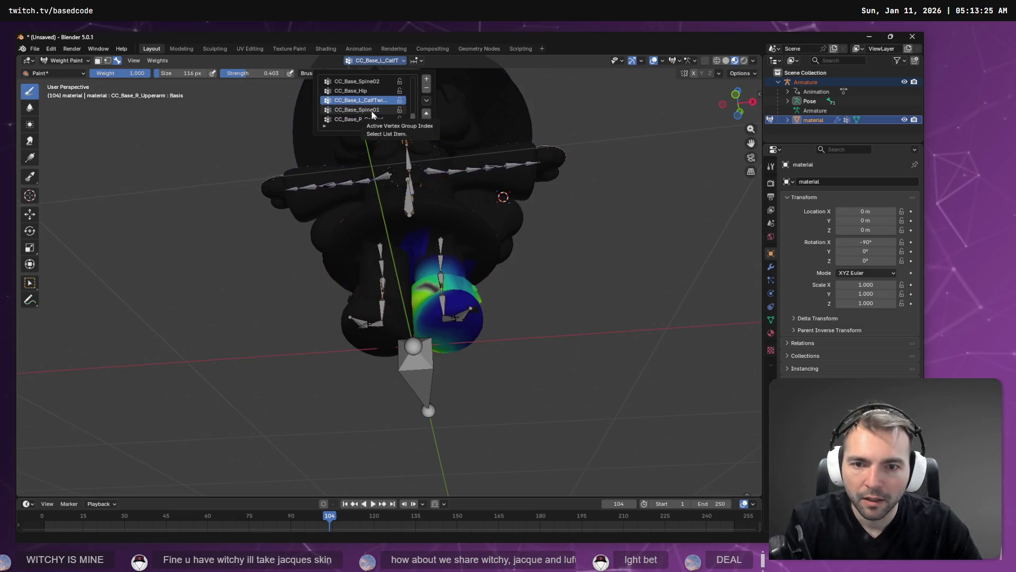
pyautogui.scroll(-3, 372, 113)
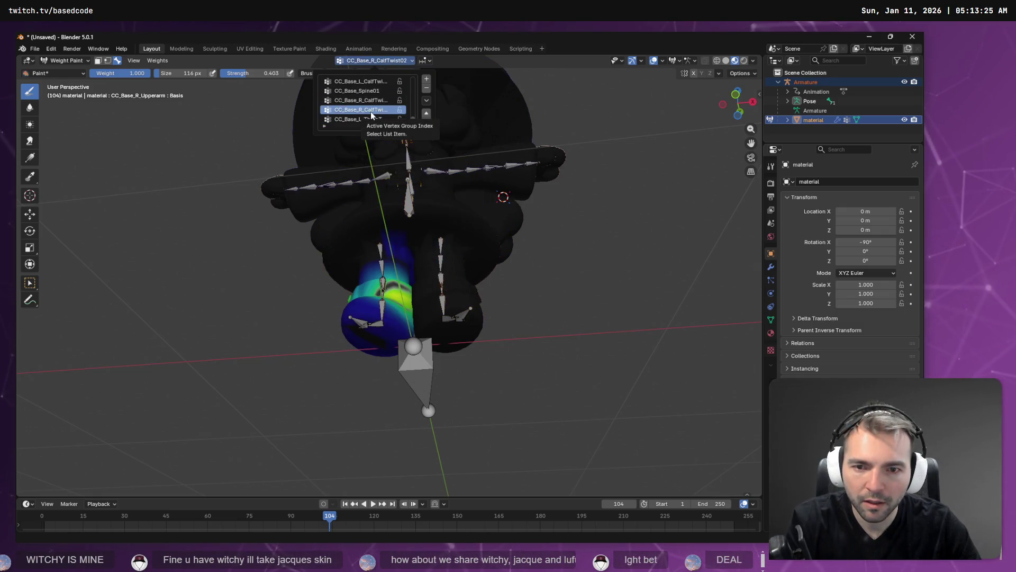
pyautogui.scroll(1, 372, 114)
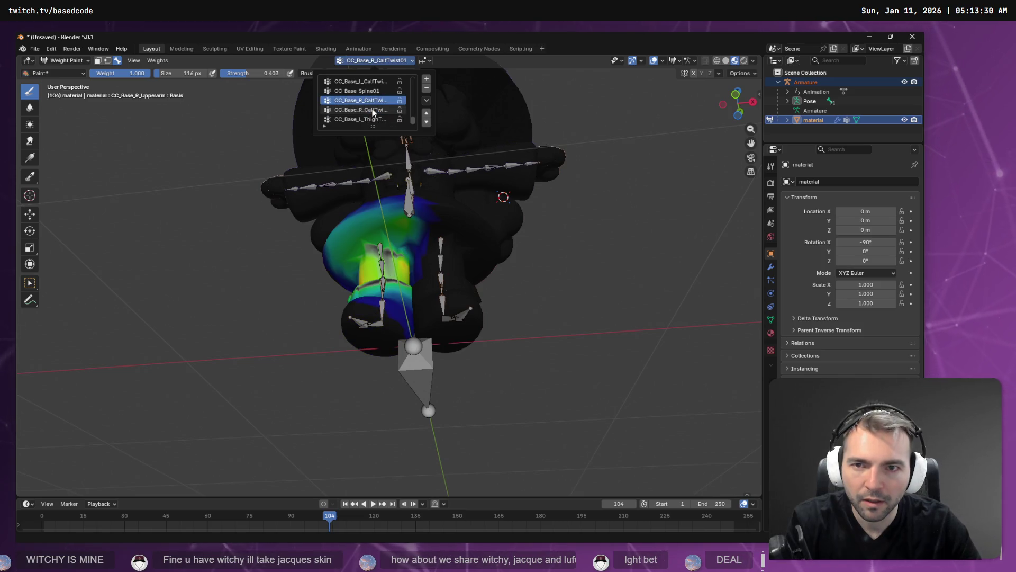
pyautogui.scroll(3, 375, 110)
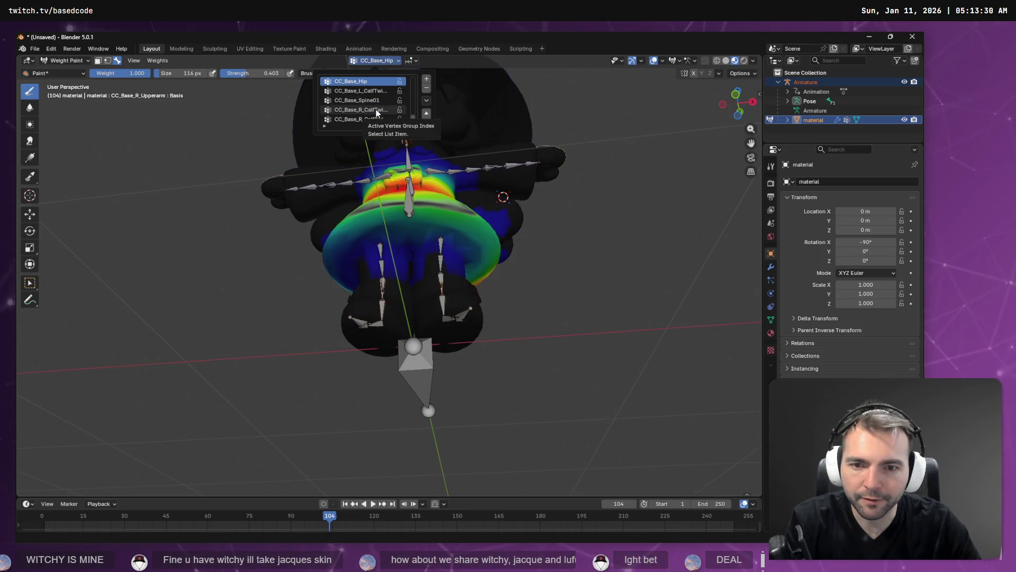
pyautogui.scroll(5, 375, 109)
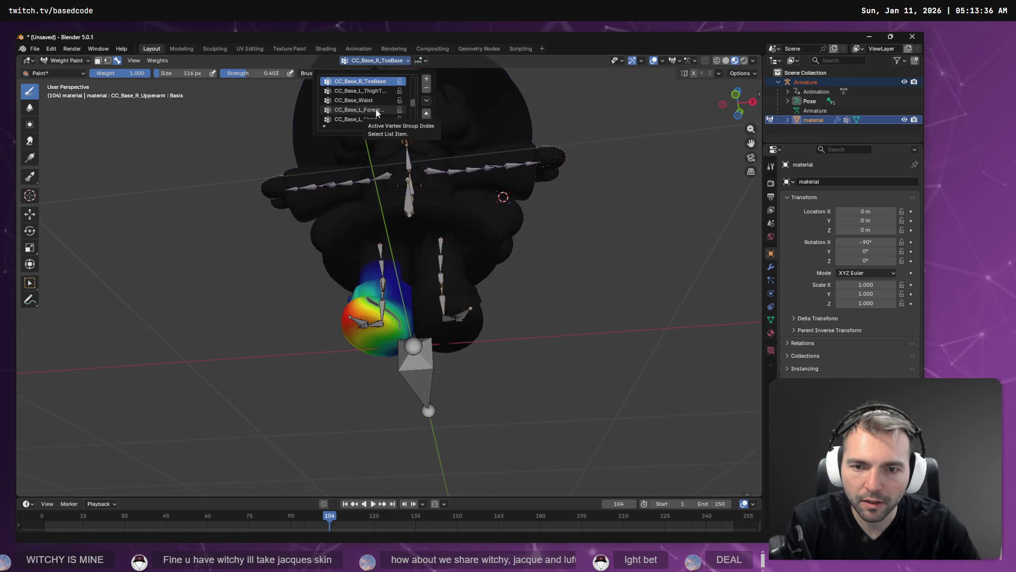
pyautogui.scroll(-8, 376, 109)
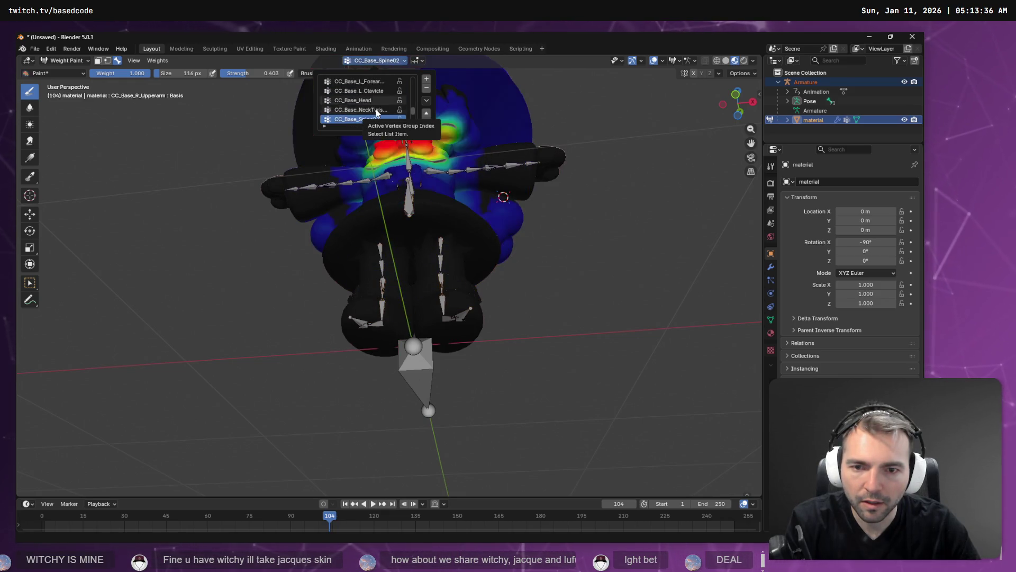
pyautogui.scroll(-6, 376, 109)
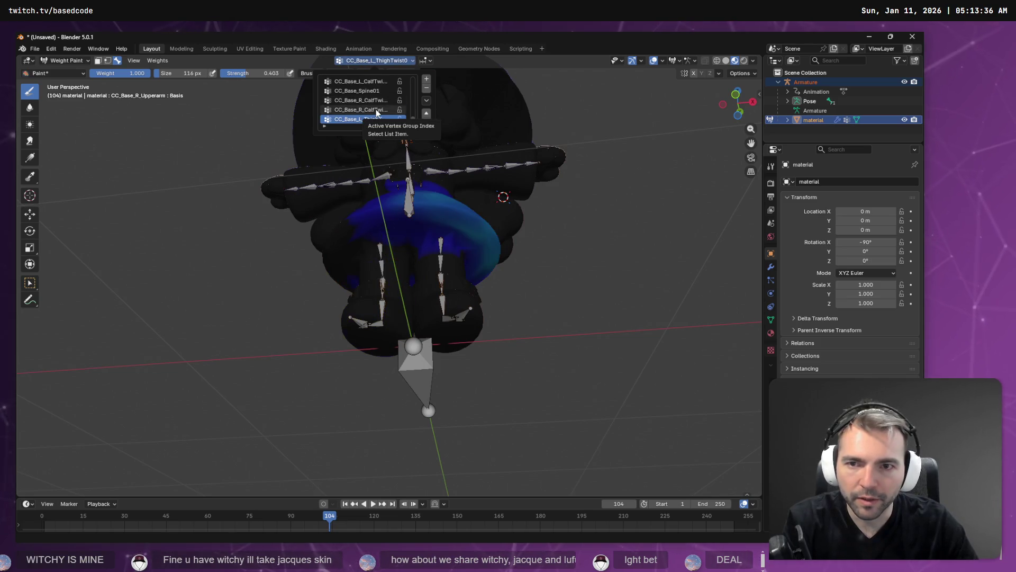
pyautogui.scroll(1, 376, 109)
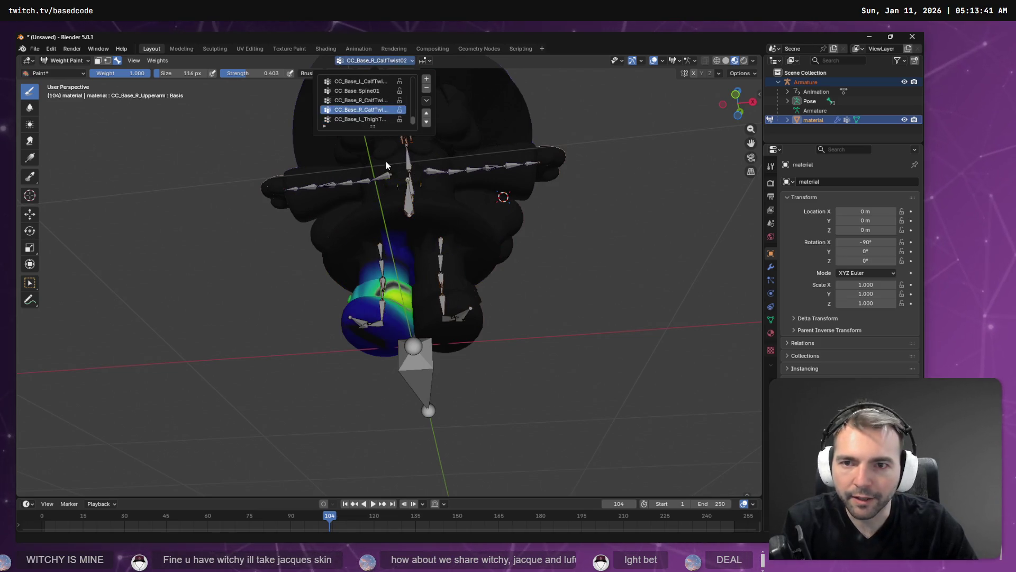
# Compare the CC_Base_R_CalfTwist01 and CC_Base_L_CalfTwist02 weights without renaming any group
pyautogui.click(379, 100)
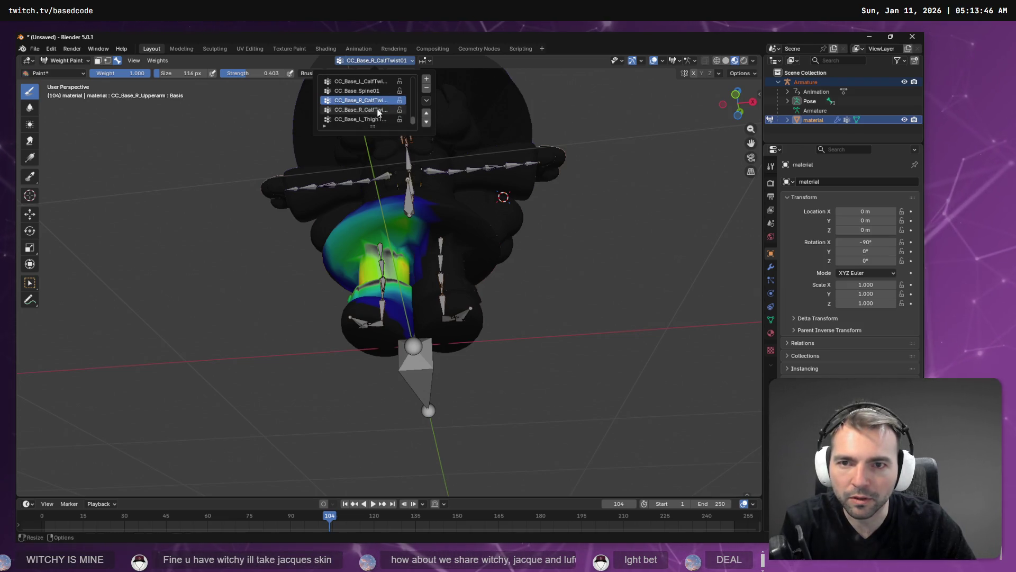
pyautogui.press('Escape')
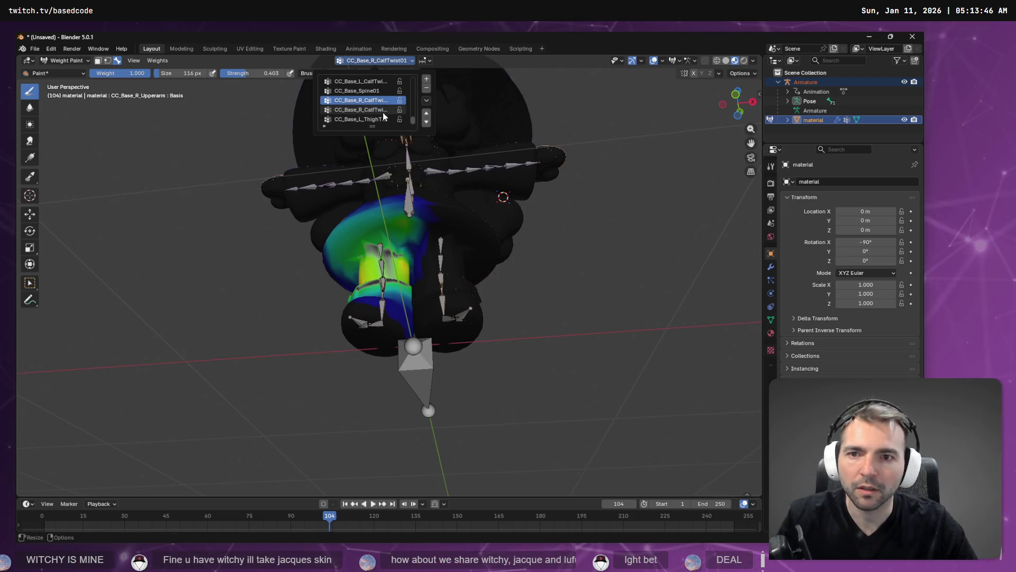
pyautogui.scroll(1, 378, 106)
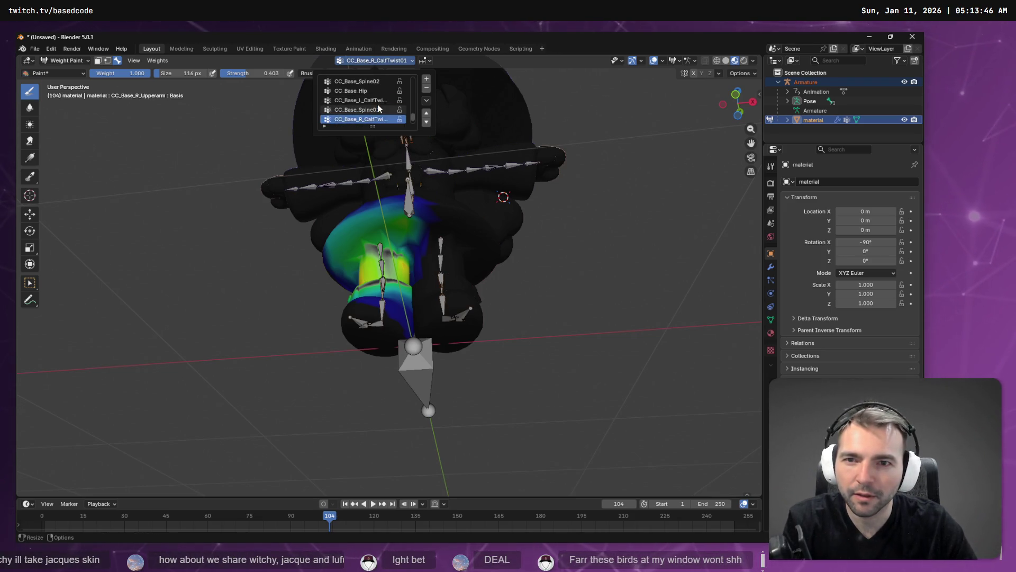
pyautogui.click(378, 104)
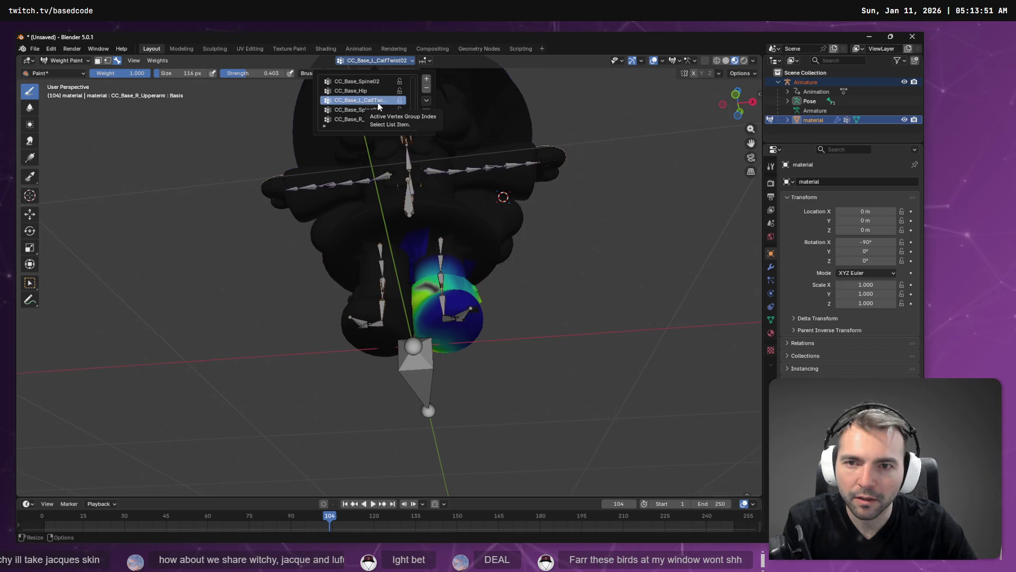
pyautogui.keyDown('ctrl'); pyautogui.scroll(7, 378, 106); pyautogui.keyUp('ctrl')
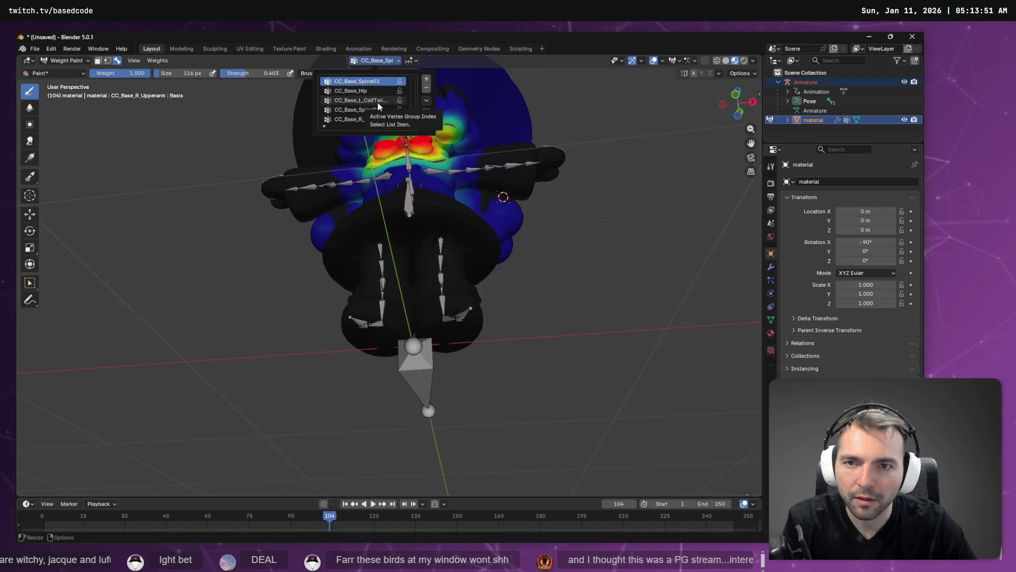
pyautogui.keyDown('ctrl'); pyautogui.scroll(6, 378, 106); pyautogui.keyUp('ctrl')
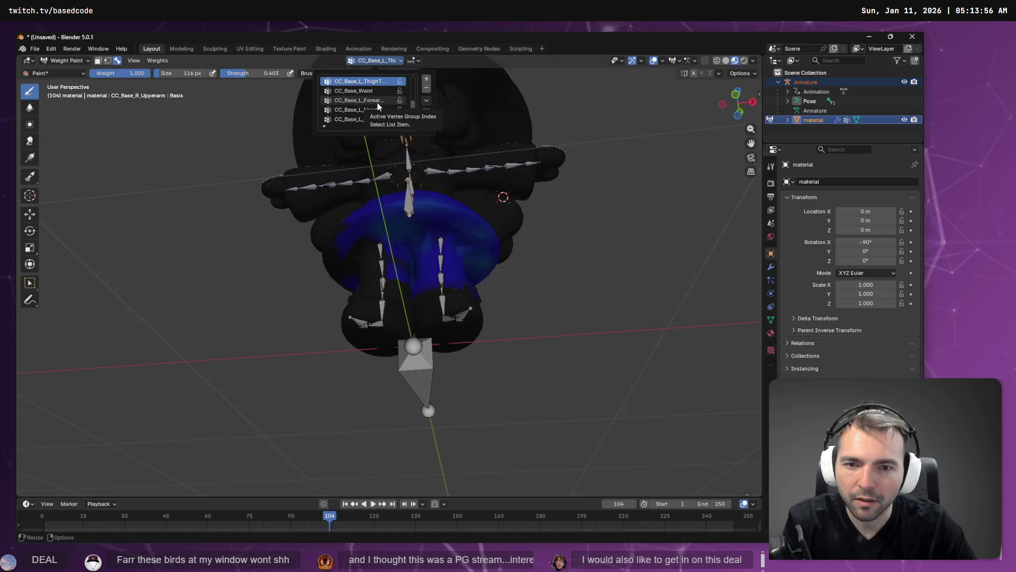
pyautogui.keyDown('ctrl'); pyautogui.scroll(5, 378, 106); pyautogui.keyUp('ctrl')
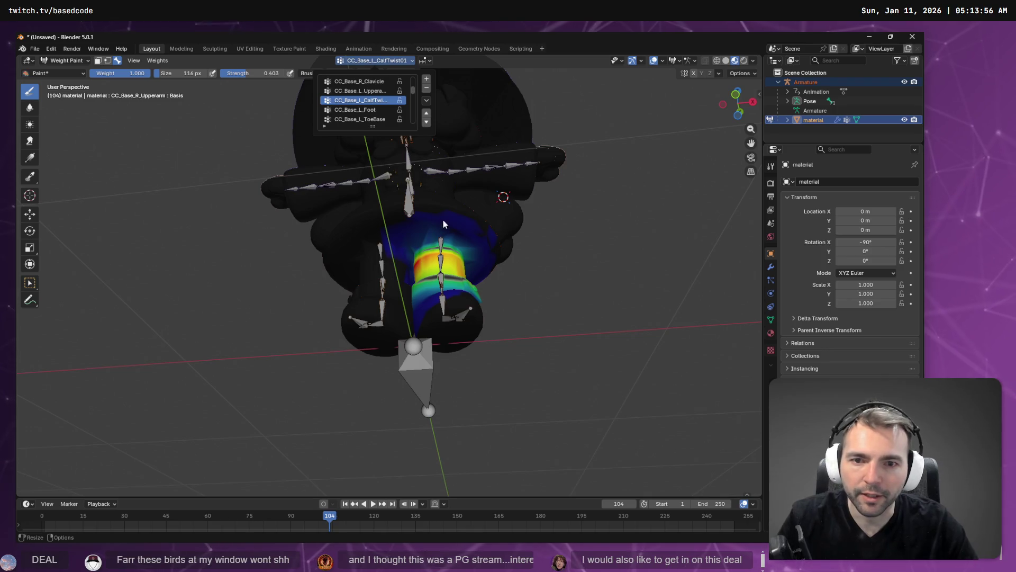
# Paint extra weight into the calf twist group from the front view, then start saving
pyautogui.moveTo(495, 207)
pyautogui.mouseDown()
pyautogui.moveTo(476, 254)
pyautogui.moveTo(430, 302)
pyautogui.moveTo(438, 249)
pyautogui.moveTo(424, 259)
pyautogui.mouseUp()
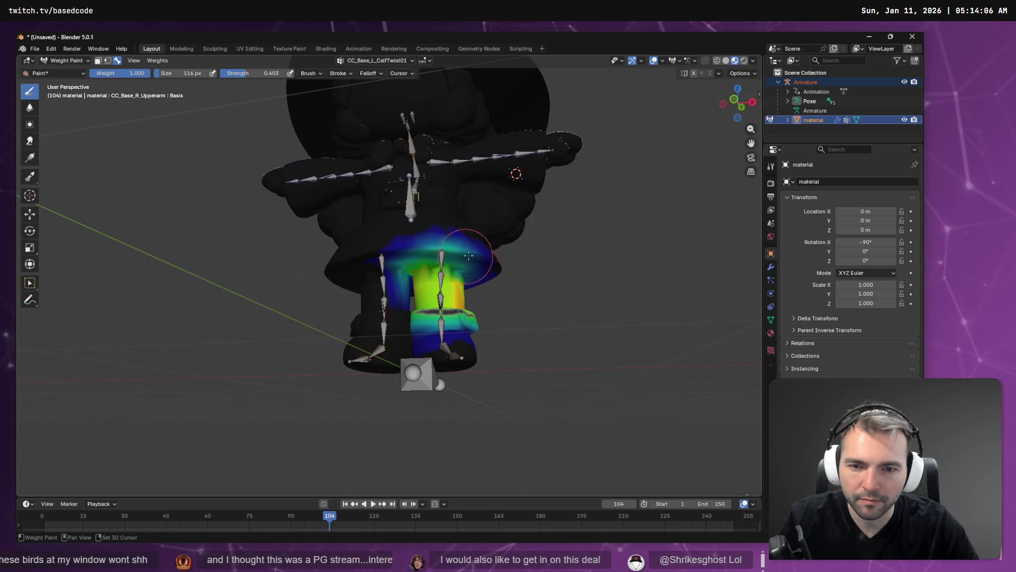
pyautogui.moveTo(443, 261); pyautogui.dragTo(464, 261)
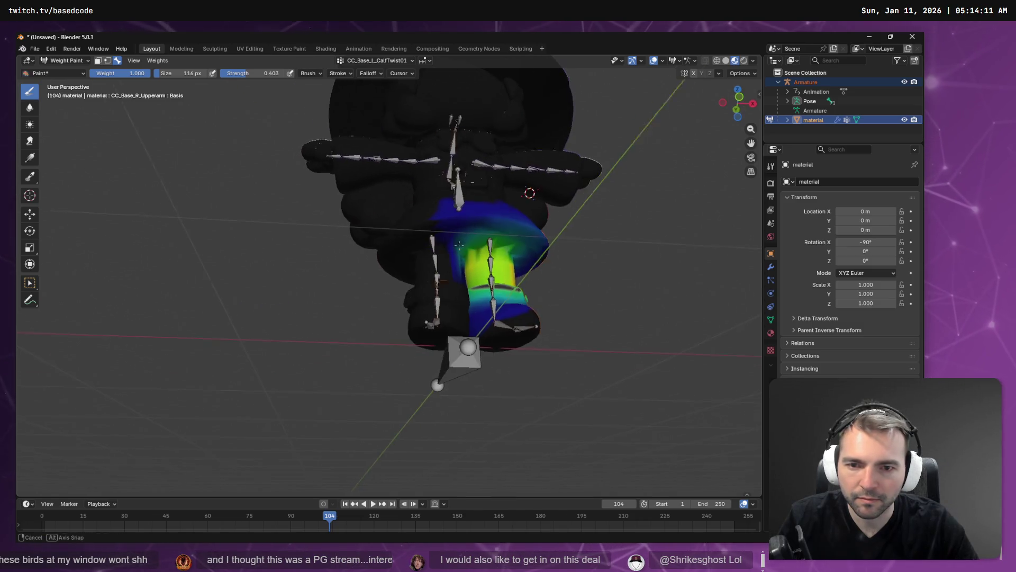
pyautogui.hotkey('ctrl', 's')
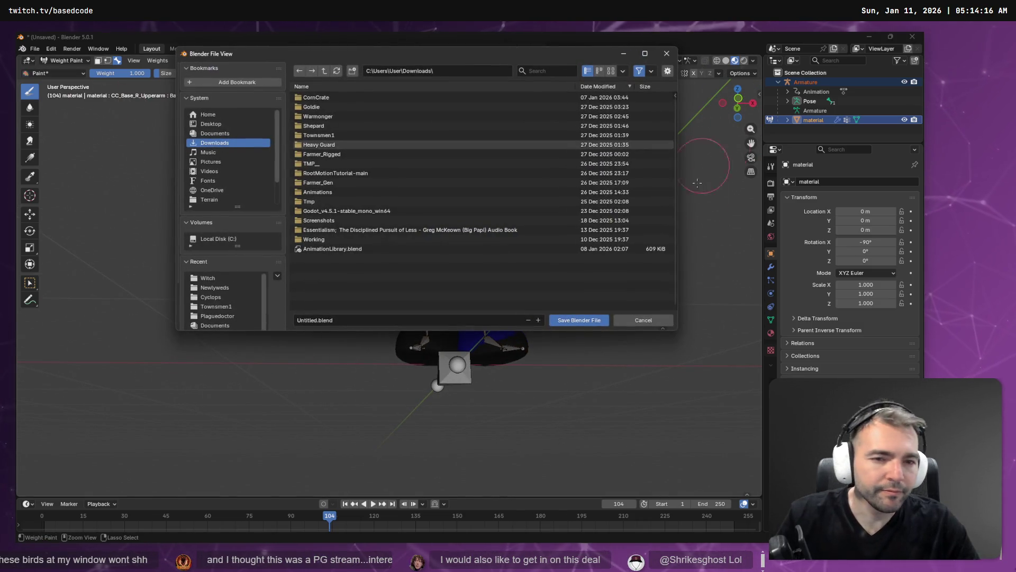
# Cancel the save, select the Armature, and export it as FBX over Witch.fbx
pyautogui.click(649, 313)
pyautogui.click(802, 83)
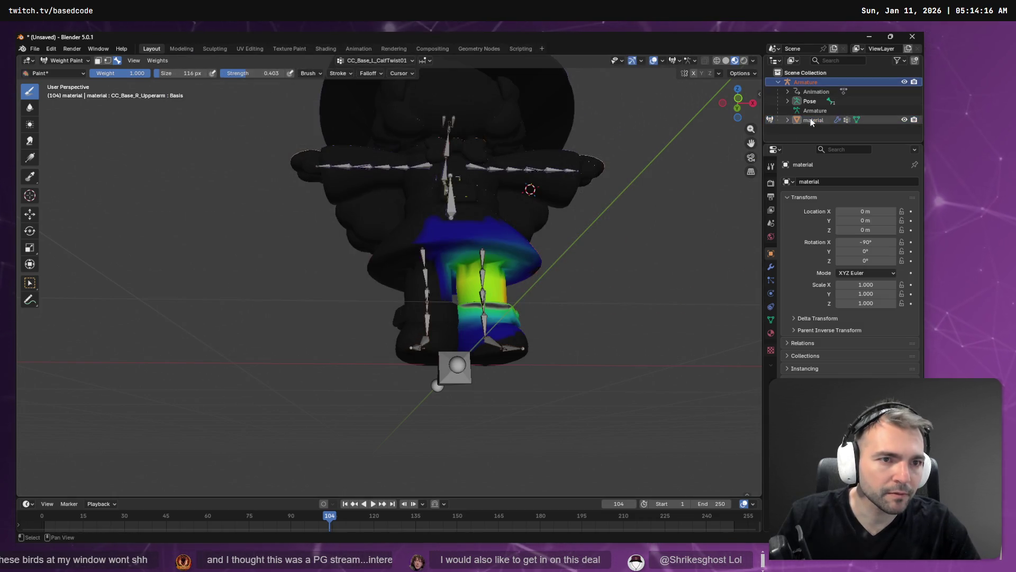
pyautogui.click(35, 48)
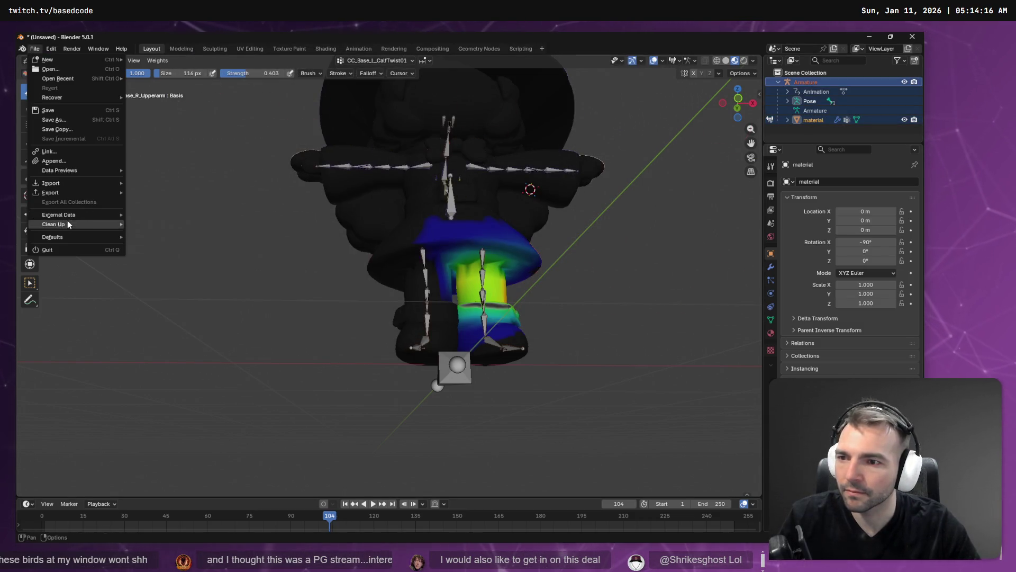
pyautogui.moveTo(68, 189)
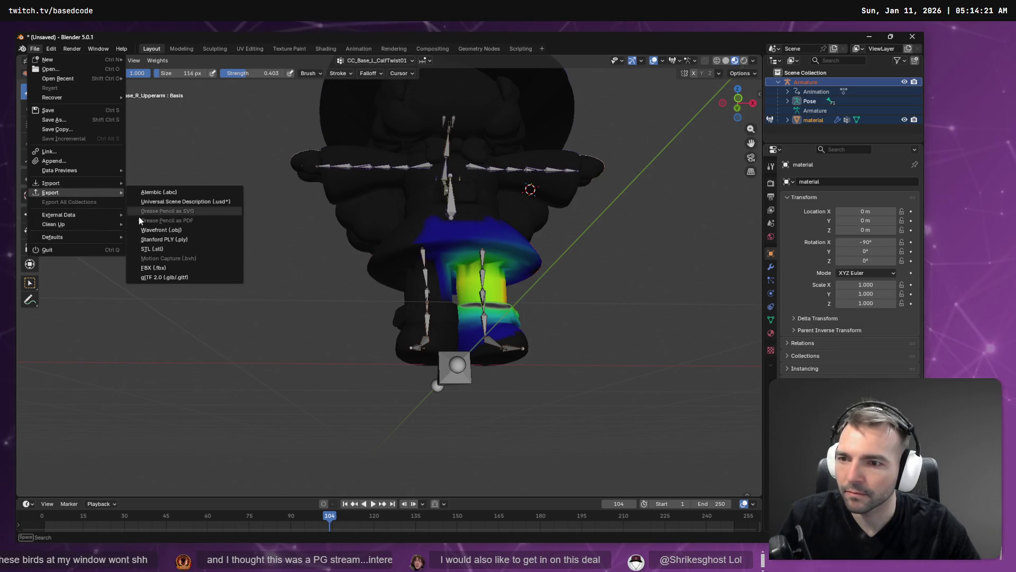
pyautogui.click(159, 268)
pyautogui.click(316, 108)
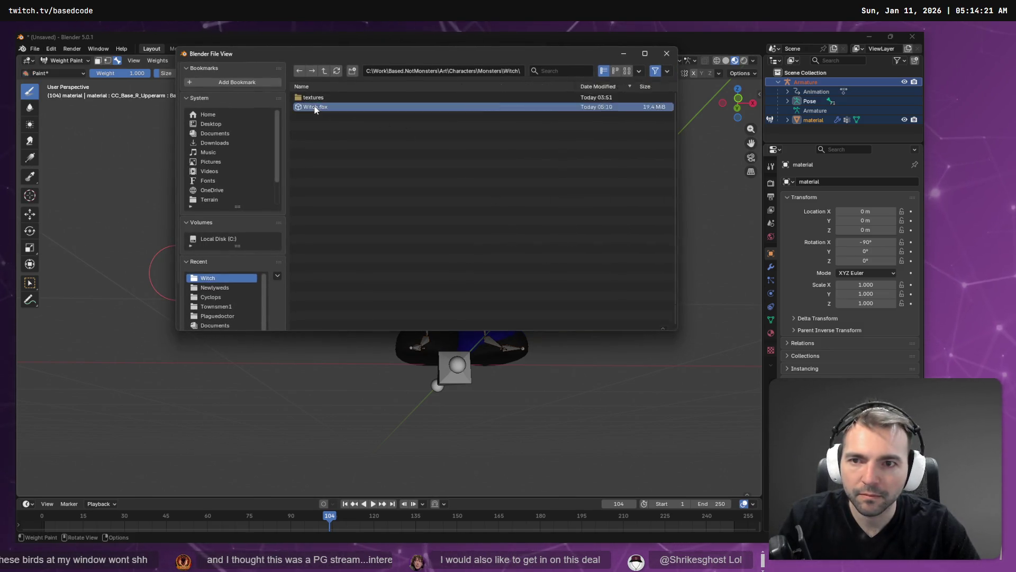
pyautogui.doubleClick(316, 108)
pyautogui.hotkey('alt', 'Tab')
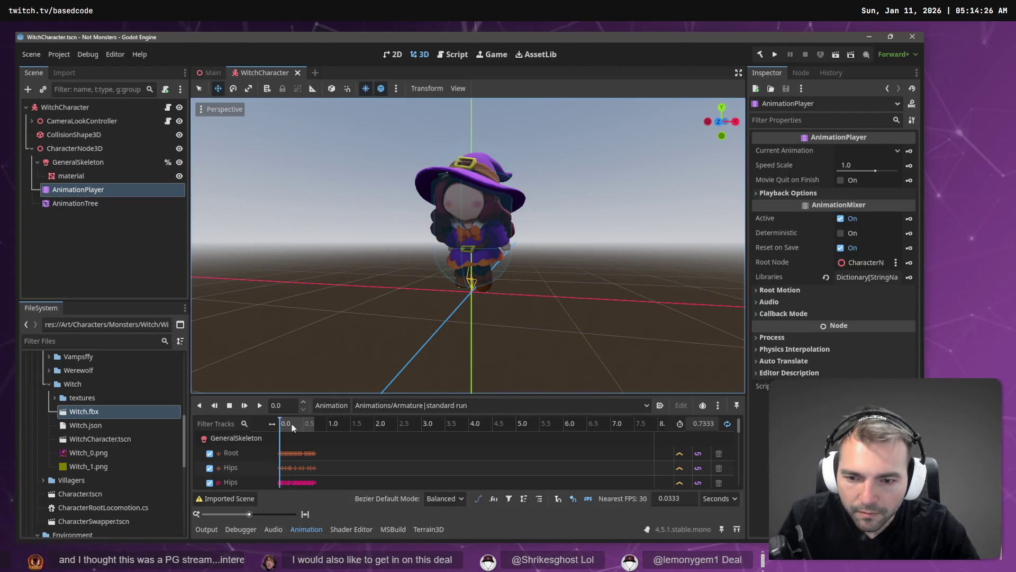
# Preview the run pose, then move GeneralSkeleton through AnimationTree directly under WitchCharacter
pyautogui.moveTo(291, 423); pyautogui.dragTo(296, 426)
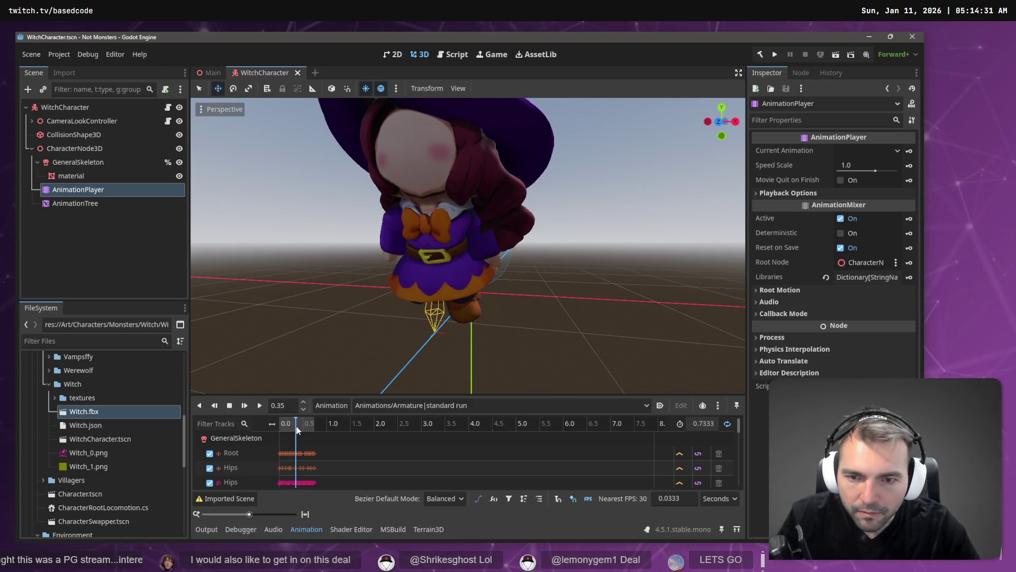
pyautogui.click(82, 162)
pyautogui.keyDown('shift'); pyautogui.click(84, 193); pyautogui.keyUp('shift')
pyautogui.keyDown('shift'); pyautogui.click(84, 208); pyautogui.keyUp('shift')
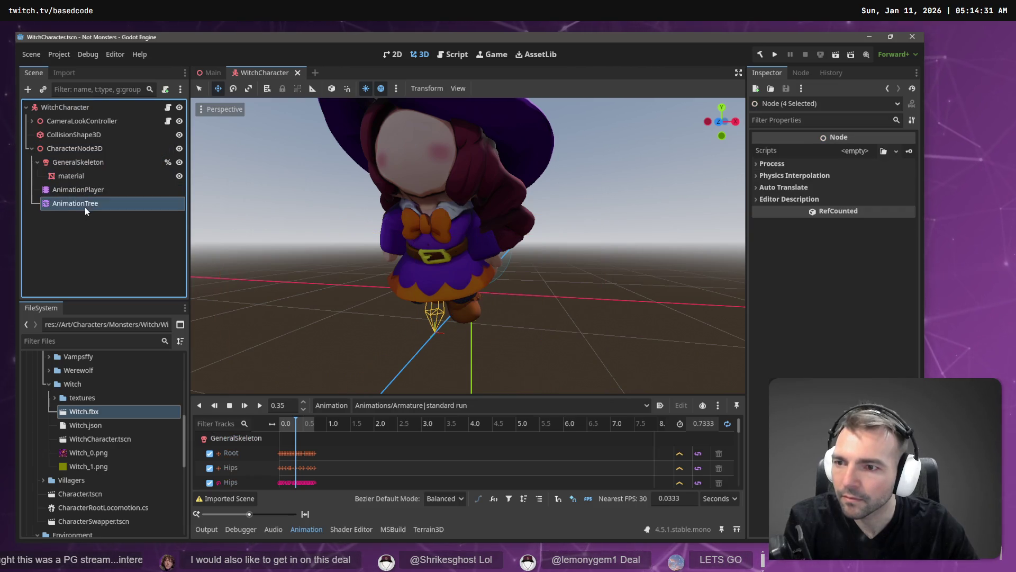
pyautogui.moveTo(85, 208); pyautogui.dragTo(69, 112)
# Replace the old CharacterNode3D and AnimationPlayer with the Witch.fbx model, made local
pyautogui.click(81, 153)
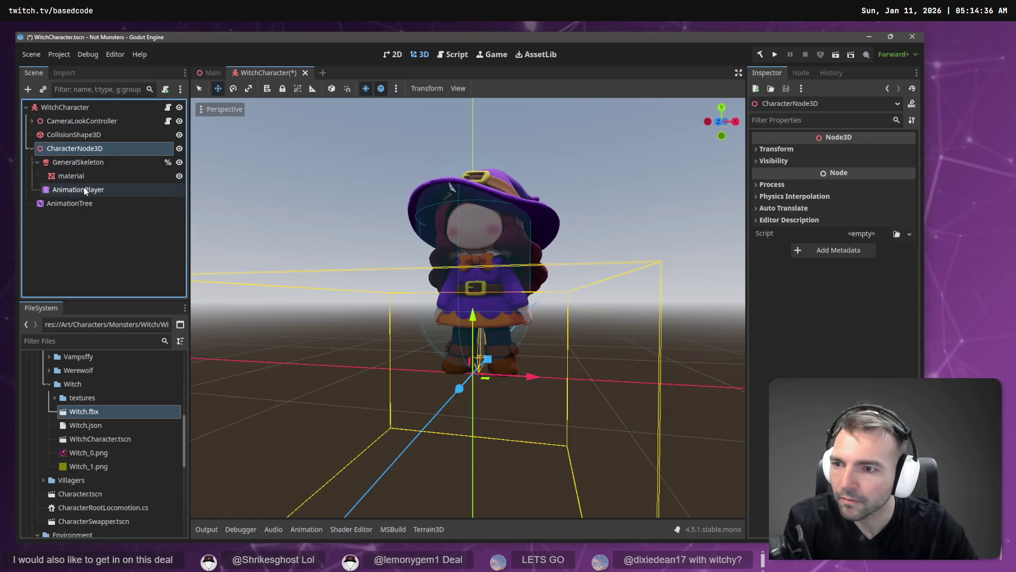
pyautogui.keyDown('shift'); pyautogui.click(82, 190); pyautogui.keyUp('shift')
pyautogui.press('Delete')
pyautogui.press('Return')
pyautogui.moveTo(80, 351); pyautogui.dragTo(68, 118)
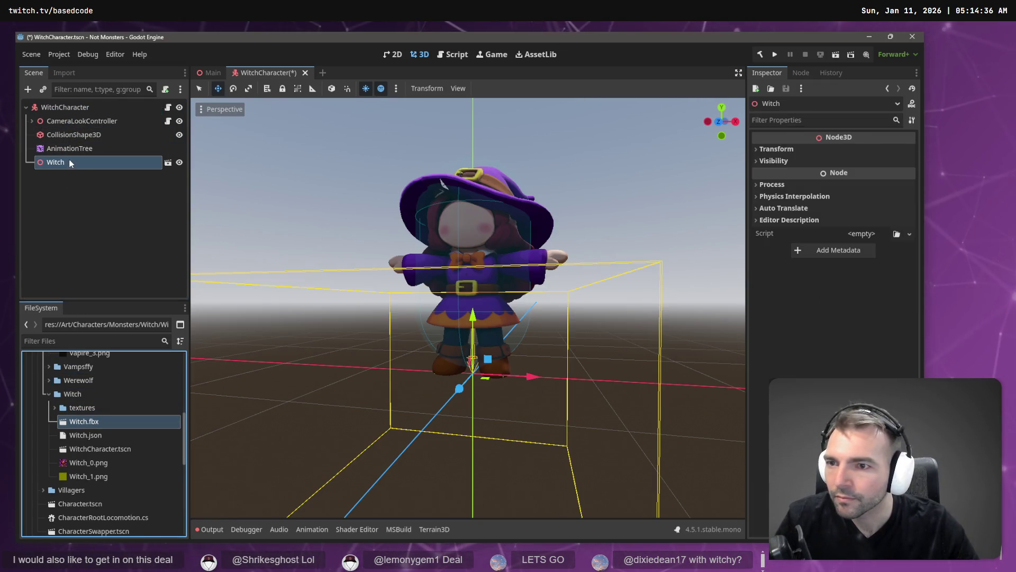
pyautogui.rightClick(72, 161)
pyautogui.click(130, 469)
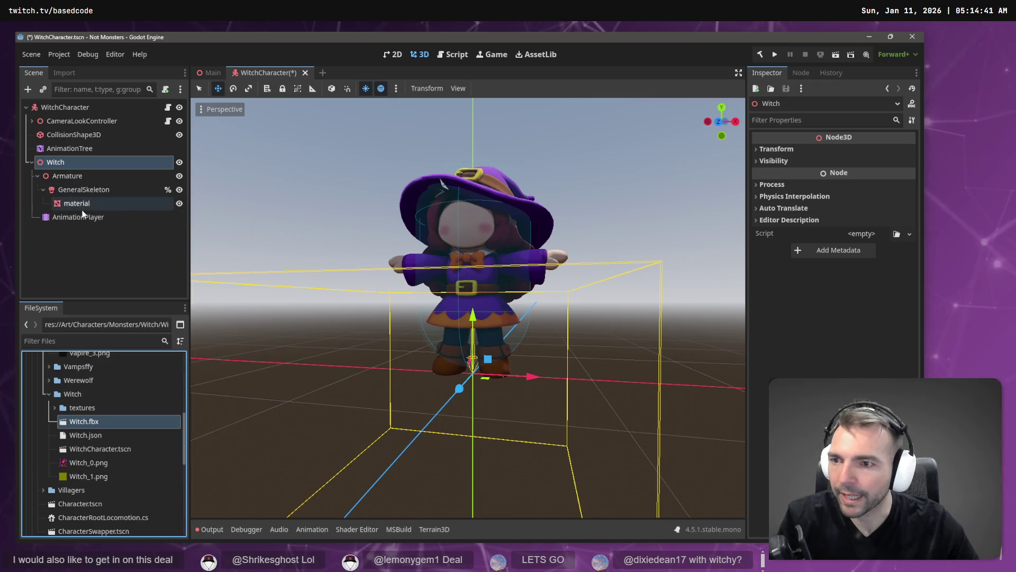
# Load Animations.fbx as an animation library into the Witch's AnimationPlayer
pyautogui.click(95, 218)
pyautogui.click(331, 405)
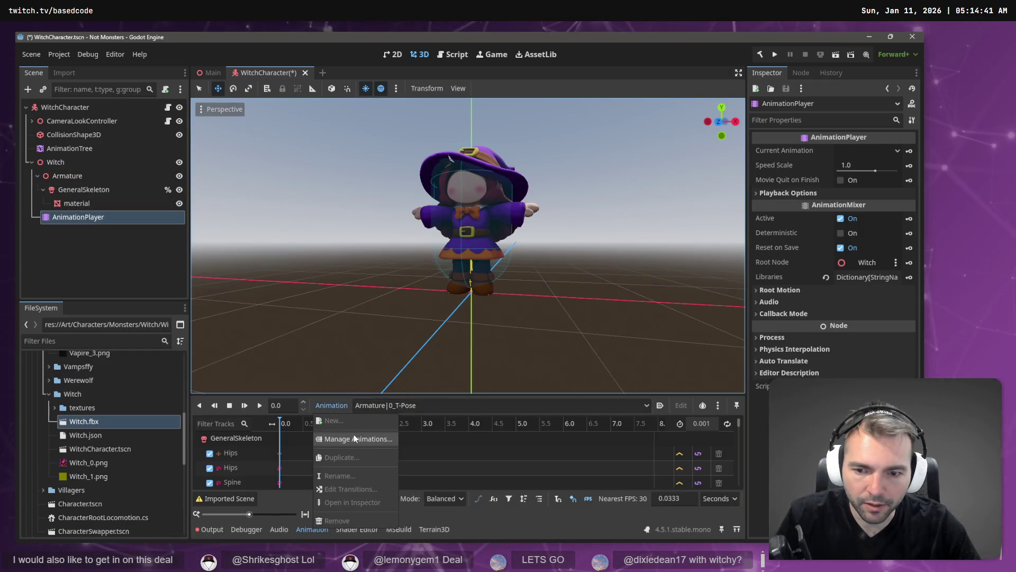
pyautogui.click(353, 434)
pyautogui.click(666, 170)
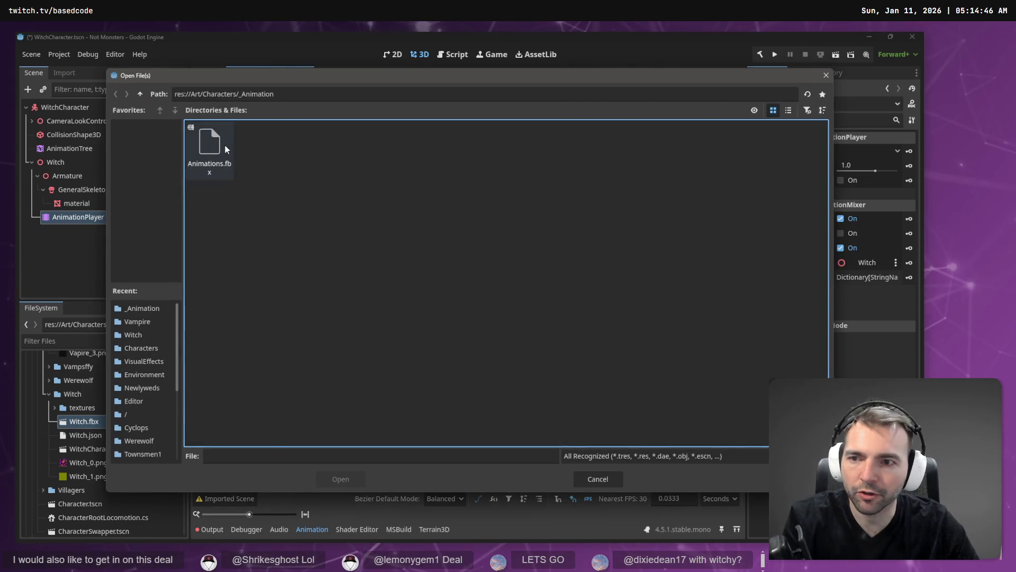
pyautogui.doubleClick(224, 145)
pyautogui.click(465, 405)
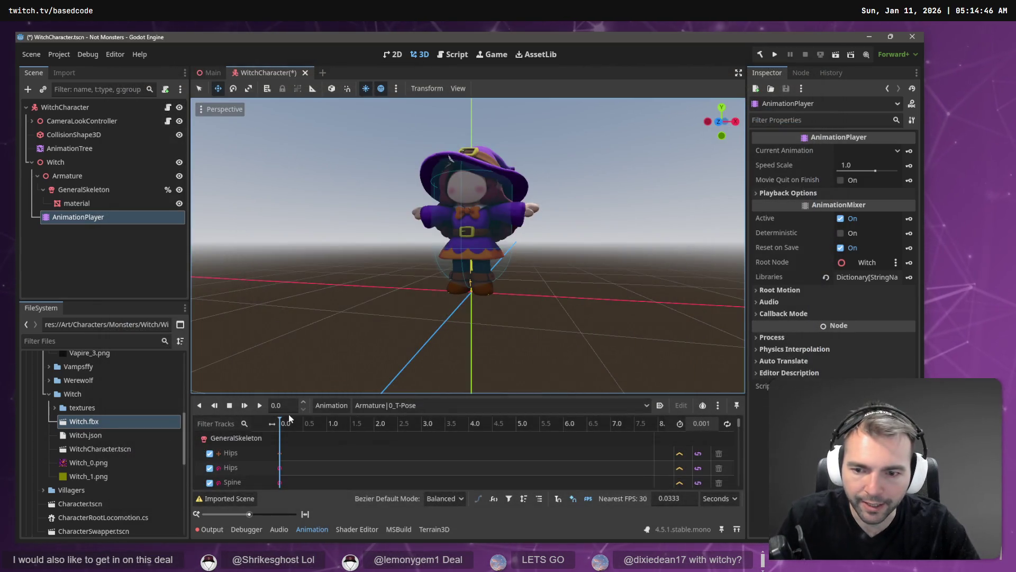
# Preview the standard run clip and move AnimationTree under the Witch node
pyautogui.click(402, 406)
pyautogui.click(421, 521)
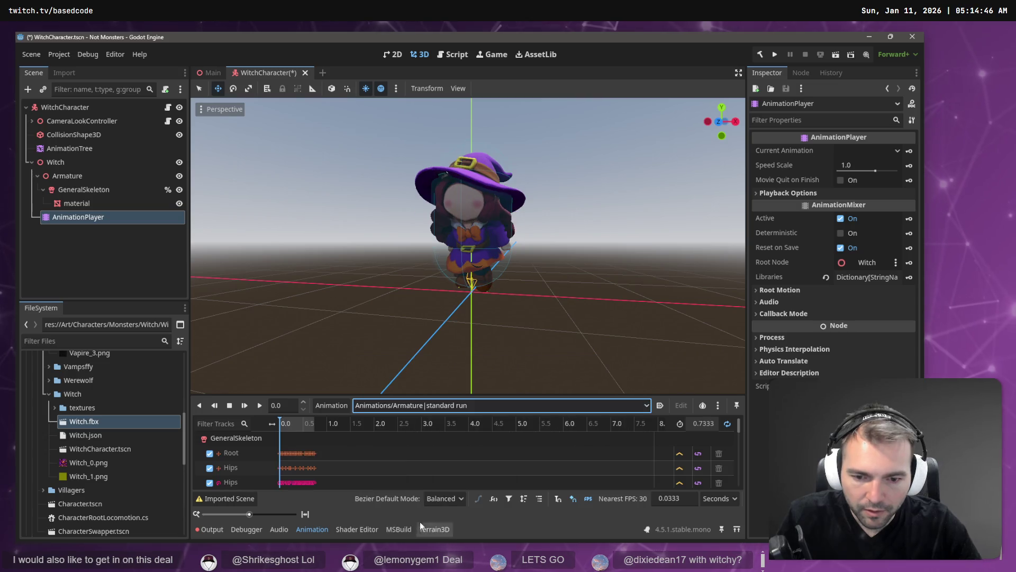
pyautogui.moveTo(289, 424); pyautogui.dragTo(297, 426)
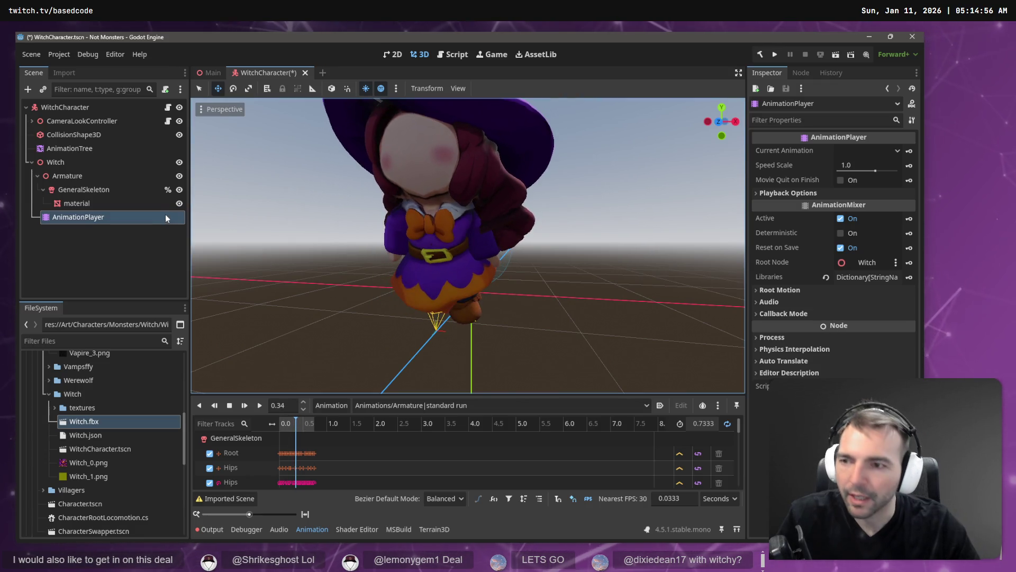
pyautogui.click(91, 151)
pyautogui.moveTo(69, 153); pyautogui.dragTo(75, 164)
pyautogui.click(62, 149)
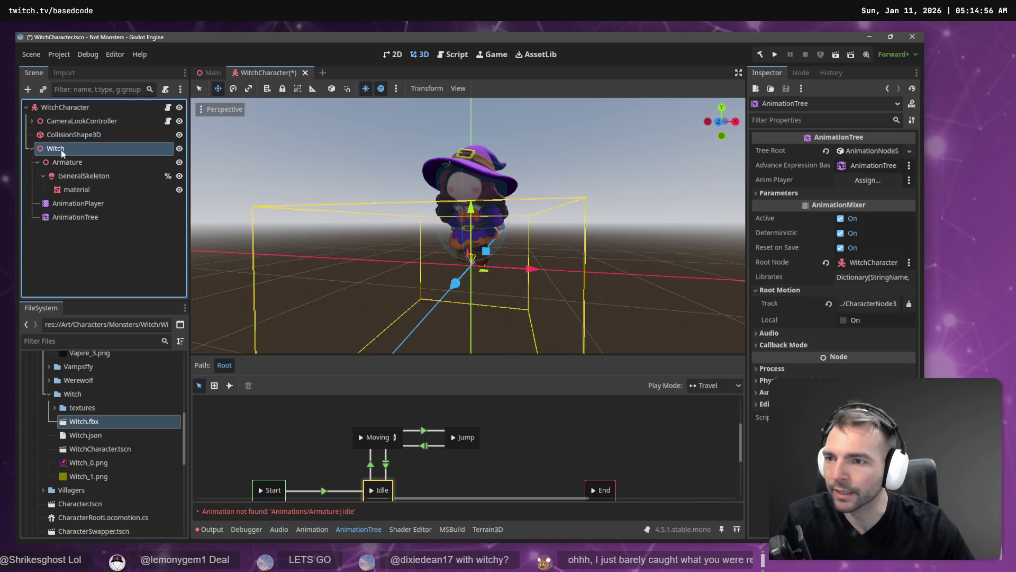
# Assign the AnimationPlayer as the AnimationTree's animation player
pyautogui.click(77, 205)
pyautogui.click(76, 217)
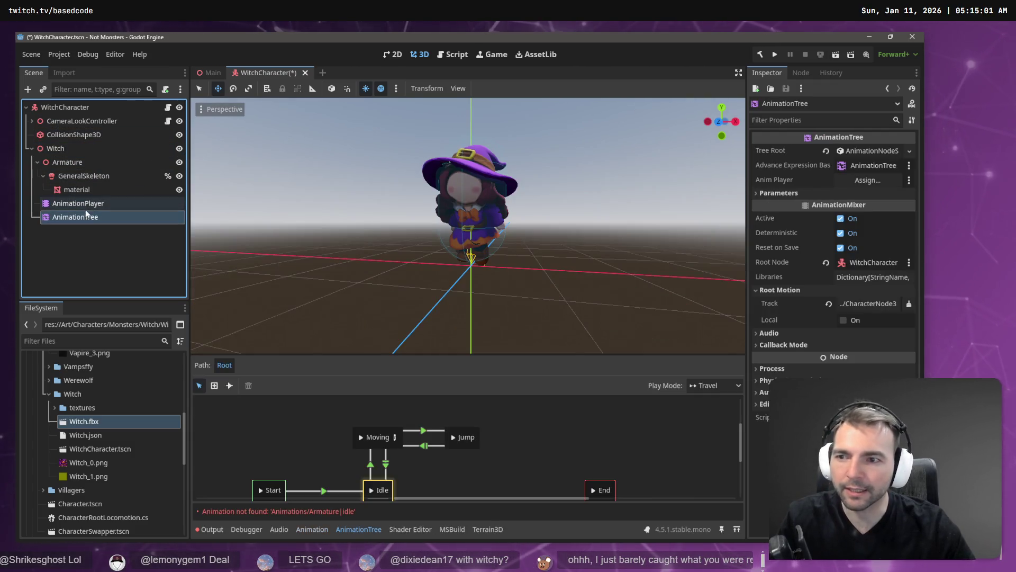
pyautogui.moveTo(85, 206); pyautogui.dragTo(583, 204)
pyautogui.moveTo(882, 184); pyautogui.dragTo(881, 183)
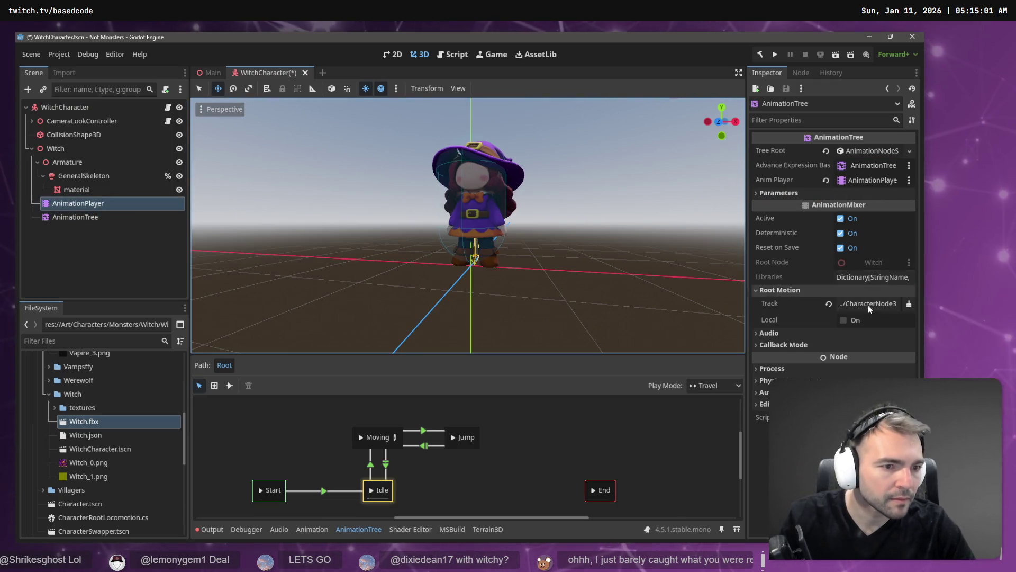
# Move GeneralSkeleton and material directly under Witch, then delete the Armature node
pyautogui.click(106, 254)
pyautogui.click(76, 178)
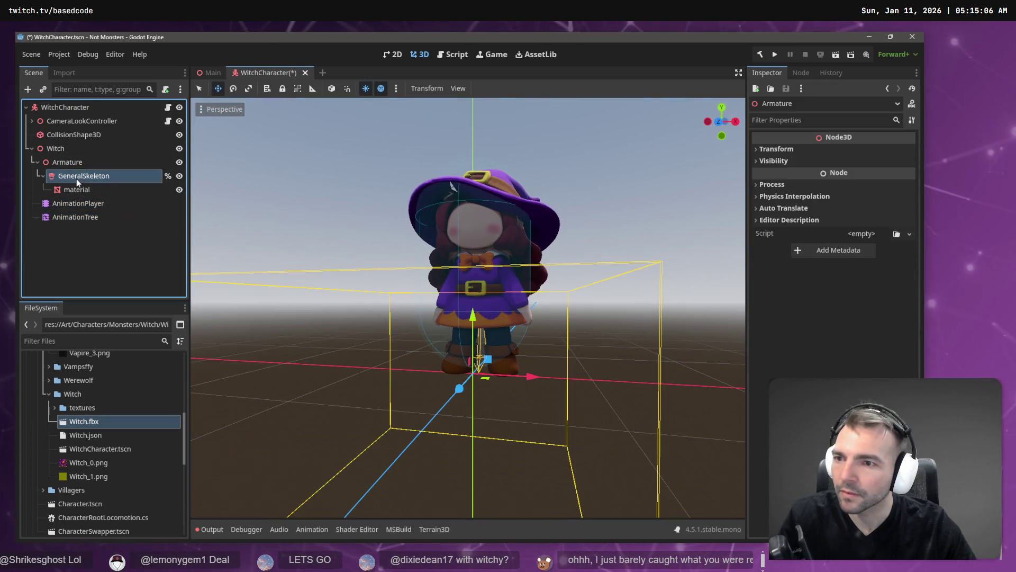
pyautogui.keyDown('shift'); pyautogui.click(76, 190); pyautogui.keyUp('shift')
pyautogui.moveTo(76, 190); pyautogui.dragTo(79, 150)
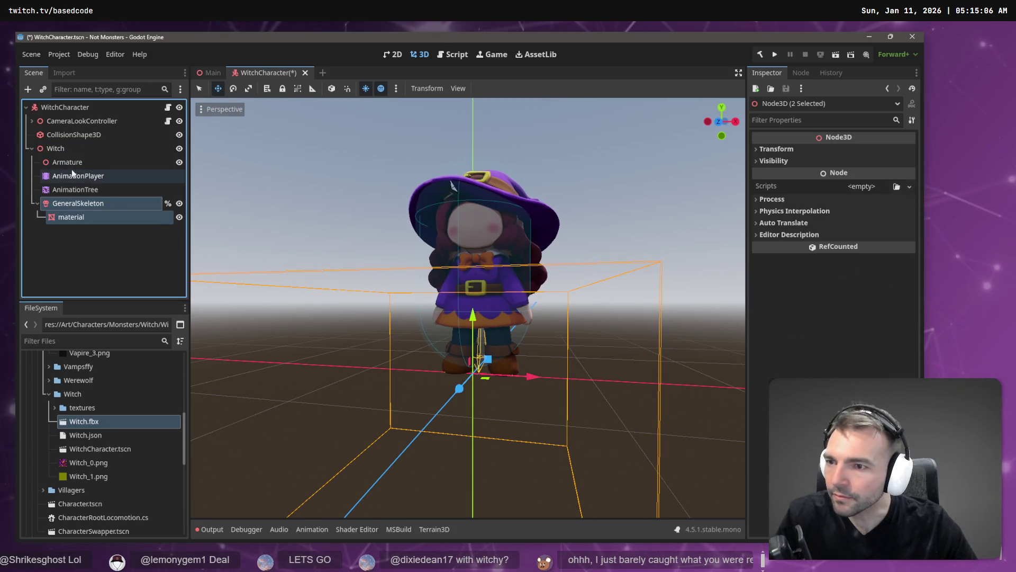
pyautogui.click(72, 160)
pyautogui.press('Delete')
pyautogui.press('Return')
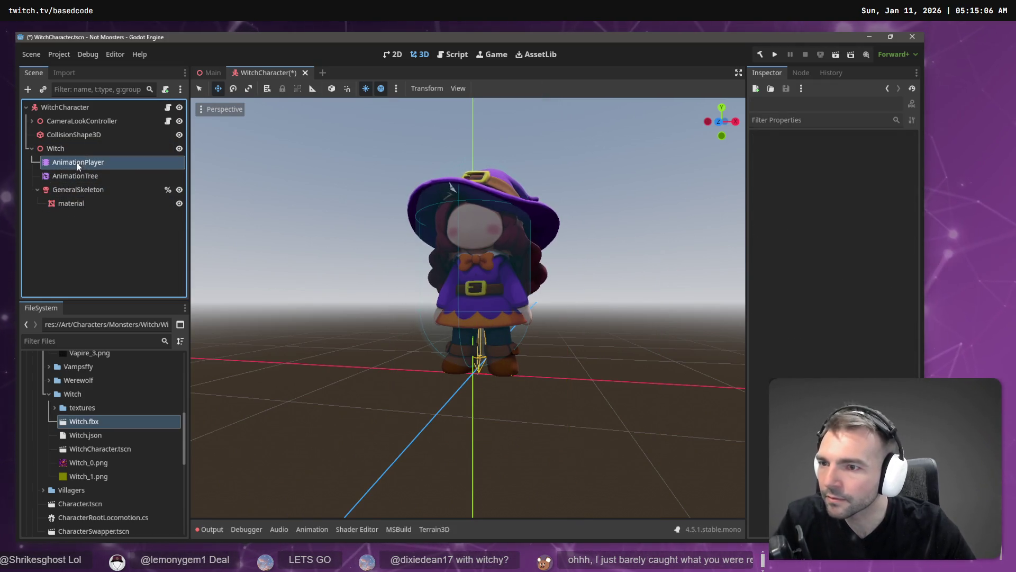
# Move AnimationPlayer and AnimationTree below material under Witch and check the hierarchy
pyautogui.click(77, 162)
pyautogui.keyDown('shift'); pyautogui.click(78, 176); pyautogui.keyUp('shift')
pyautogui.moveTo(78, 176); pyautogui.dragTo(79, 210)
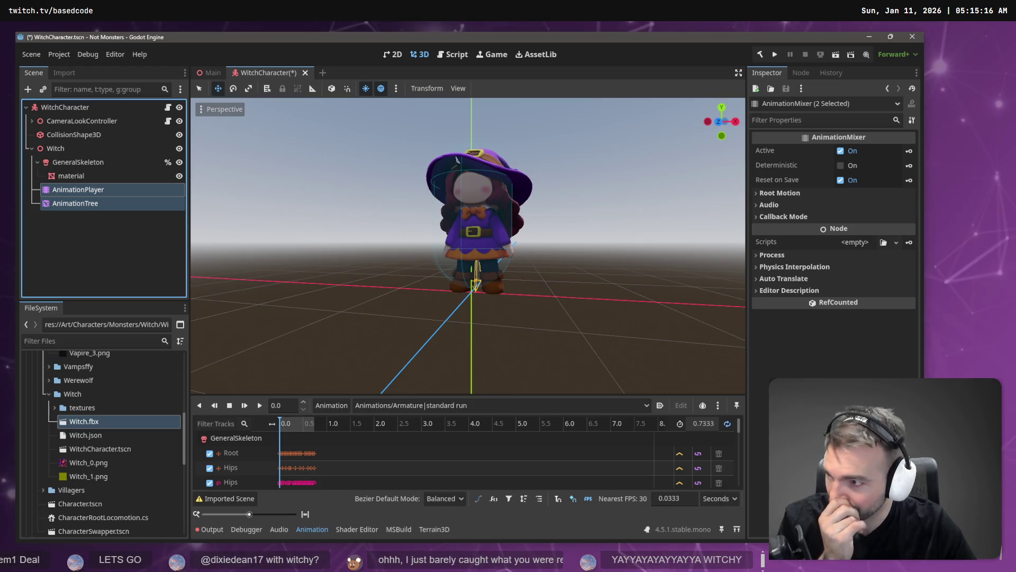
pyautogui.click(86, 162)
pyautogui.click(84, 138)
pyautogui.click(81, 147)
pyautogui.click(84, 163)
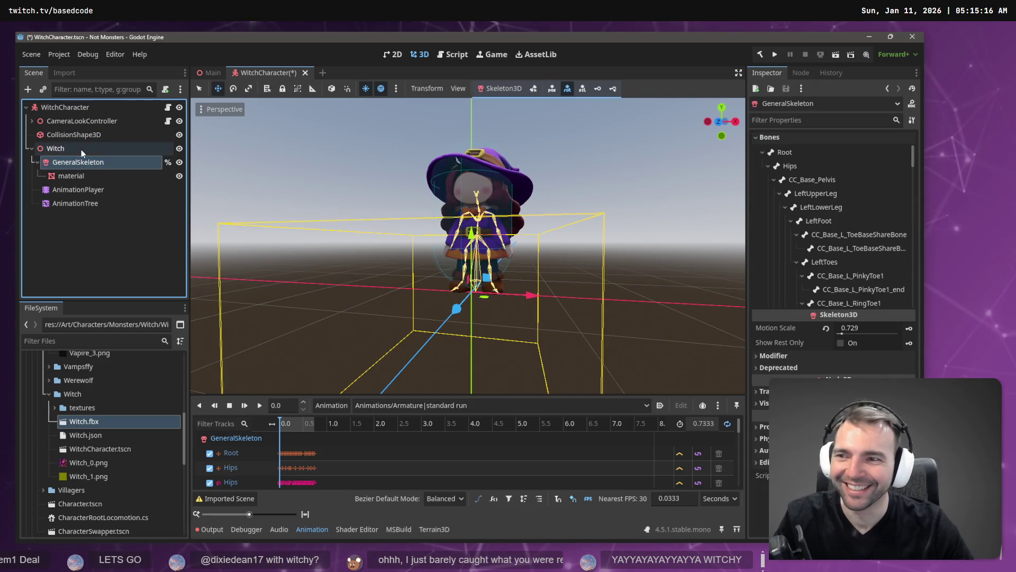
# Rename the Witch node to Characternode3D
pyautogui.click(81, 149)
pyautogui.doubleClick(79, 149)
pyautogui.write('Char')
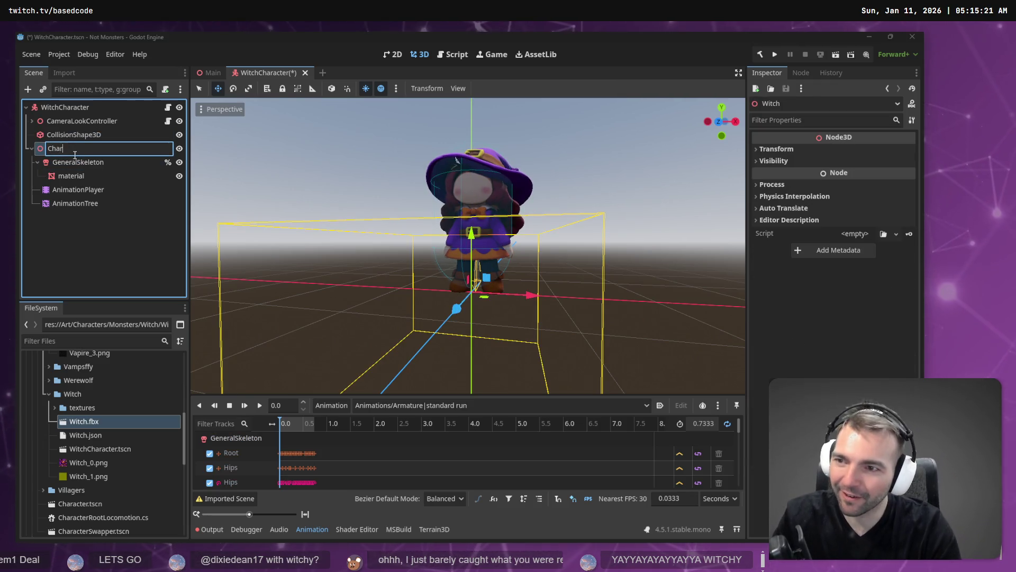
pyautogui.write('acternode#')
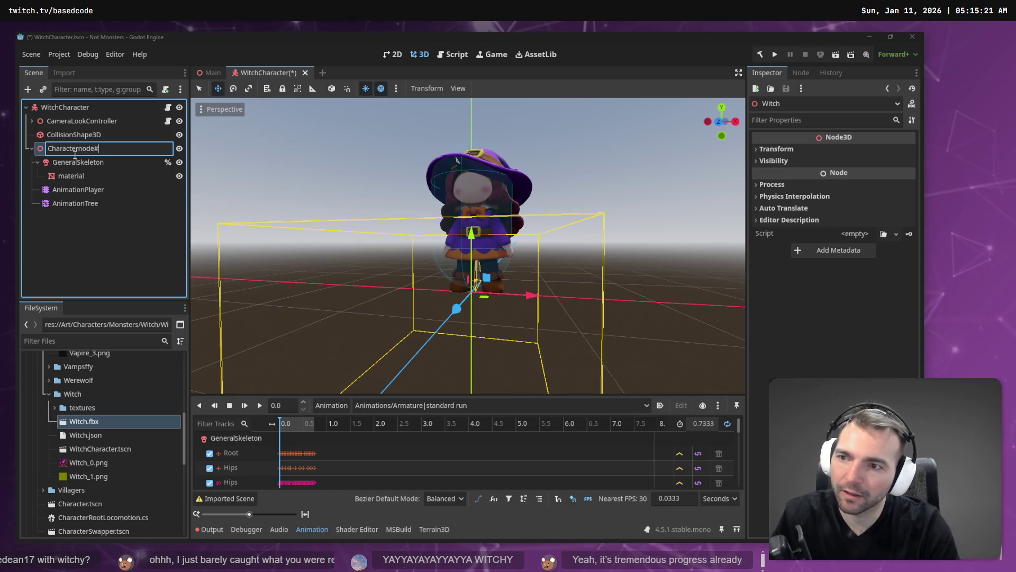
pyautogui.write('3D')
pyautogui.press('Return')
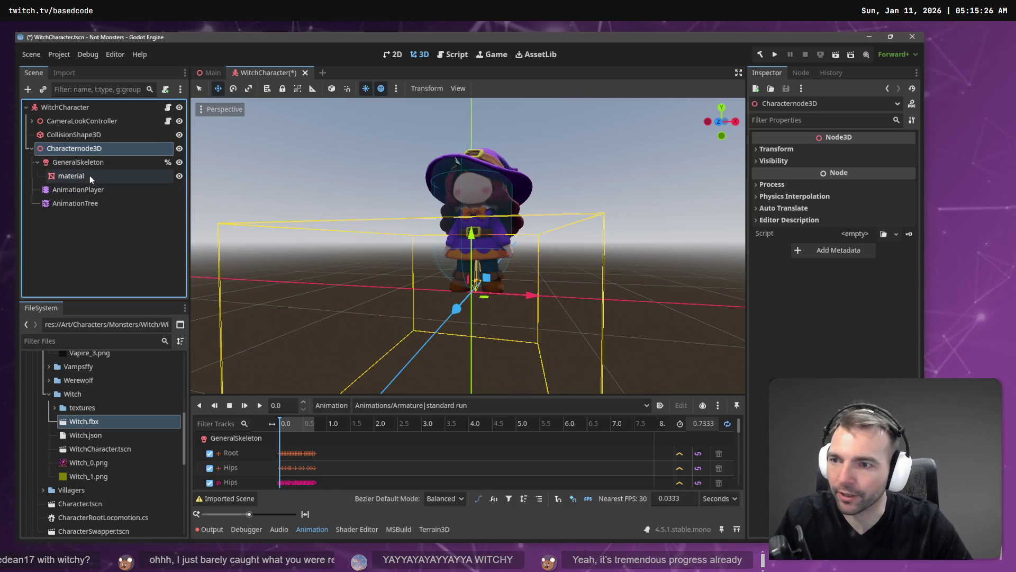
# Link AnimationPlayer to the AnimationTree and set its root motion track to GeneralSkeleton
pyautogui.click(79, 189)
pyautogui.click(94, 205)
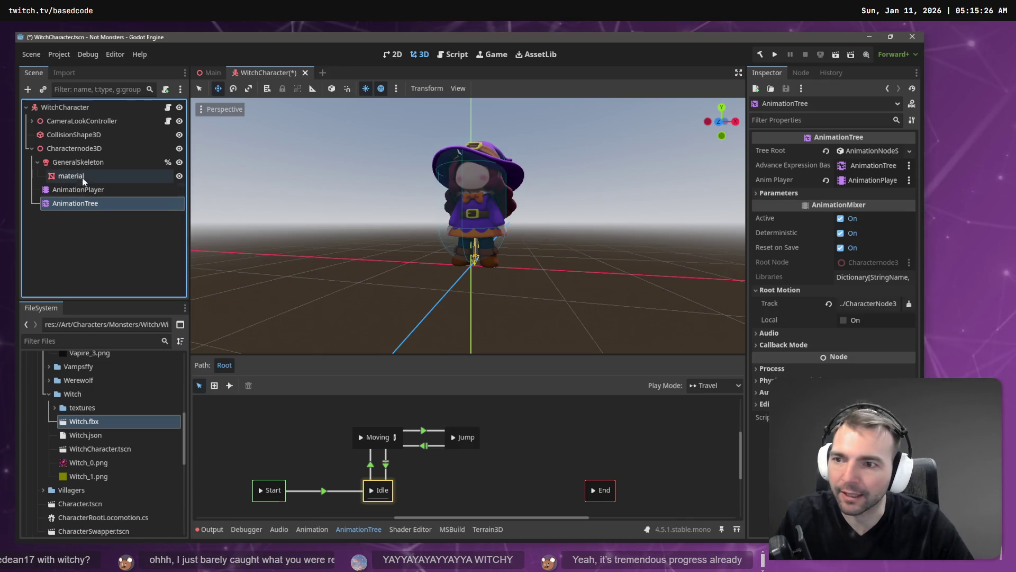
pyautogui.moveTo(80, 190); pyautogui.dragTo(881, 178)
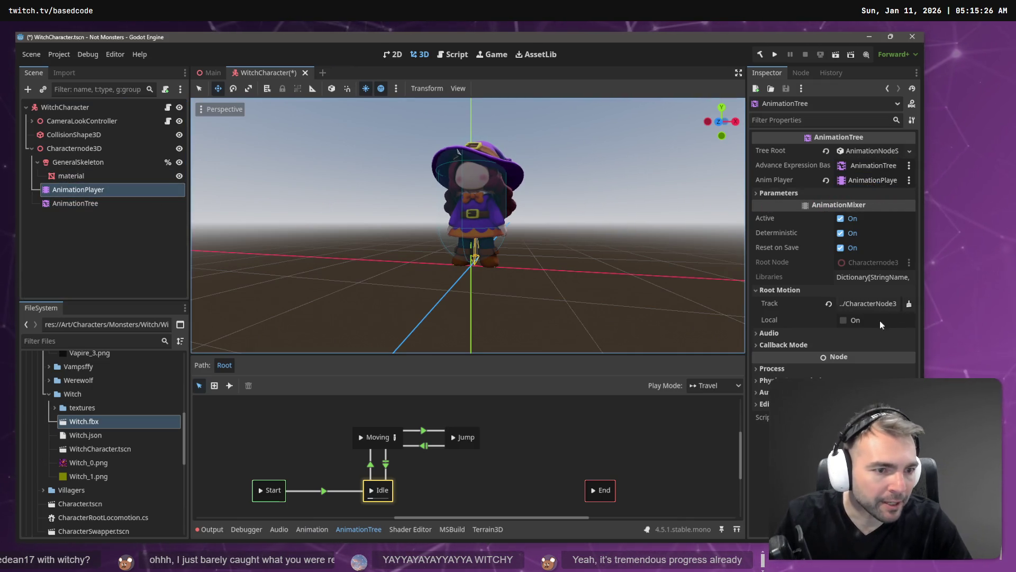
pyautogui.click(868, 304)
pyautogui.doubleClick(412, 200)
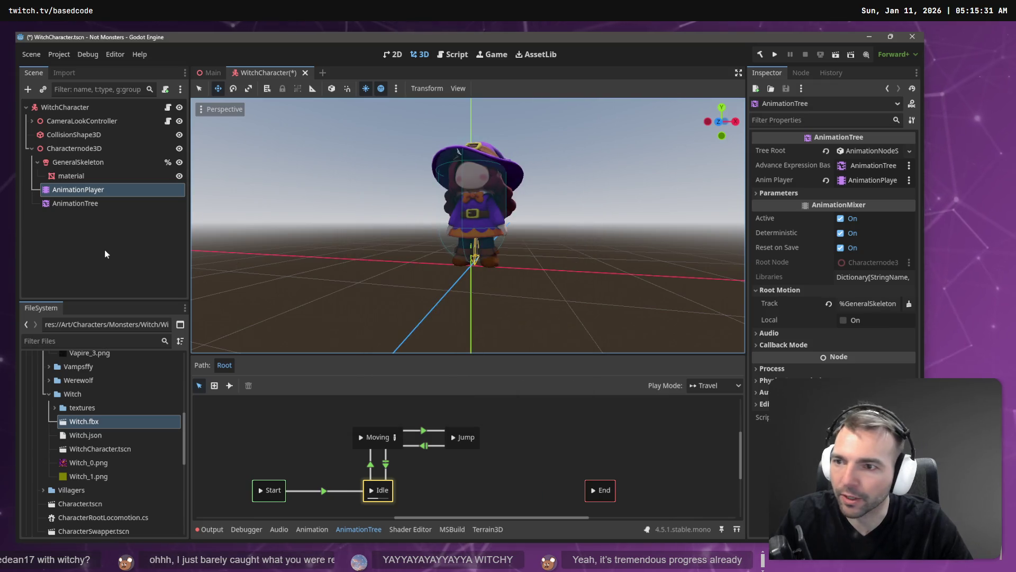
# Save and test-run the game with F5, then stop it
pyautogui.click(103, 249)
pyautogui.press('F5')
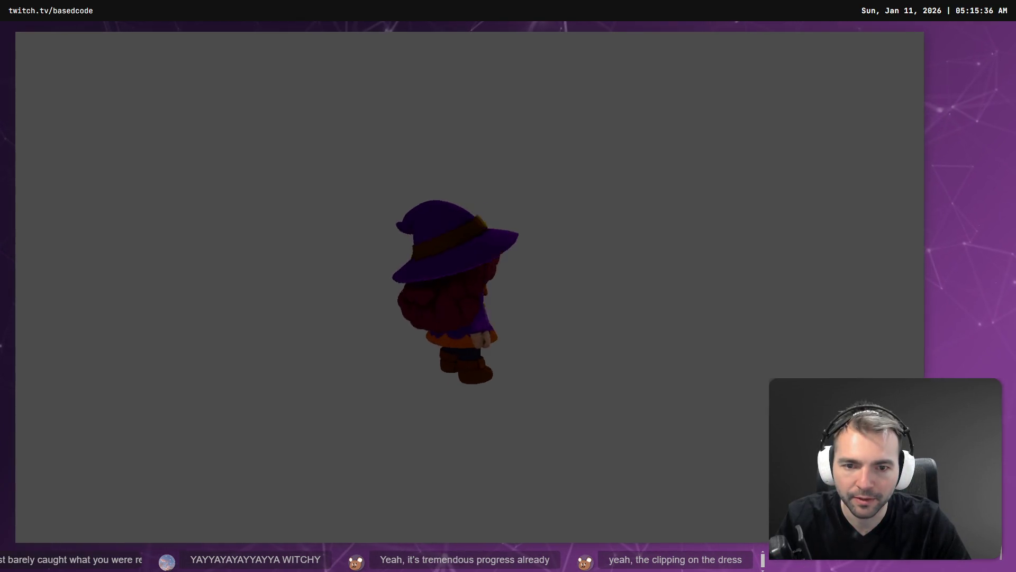
pyautogui.press('F8')
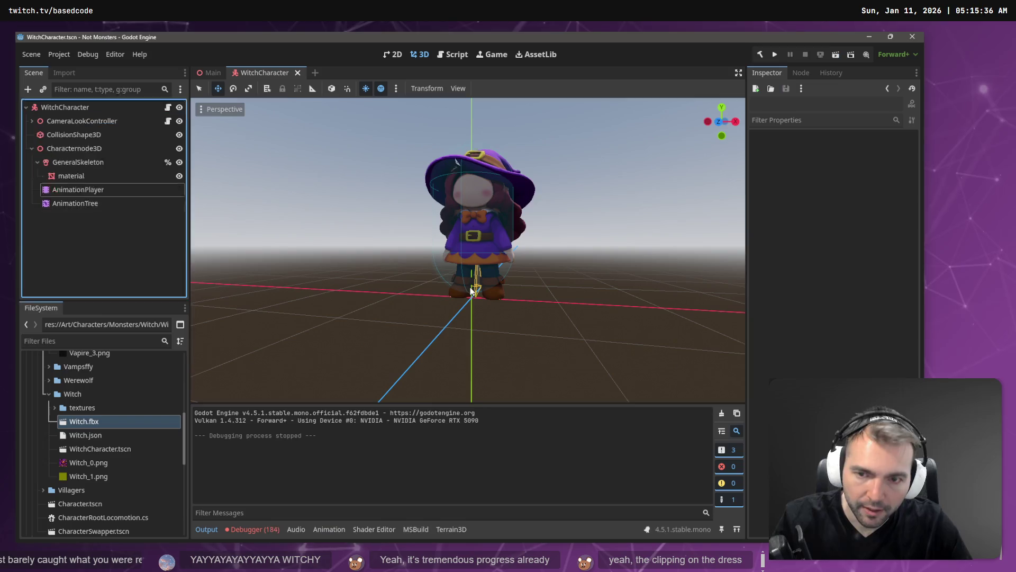
pyautogui.click(84, 148)
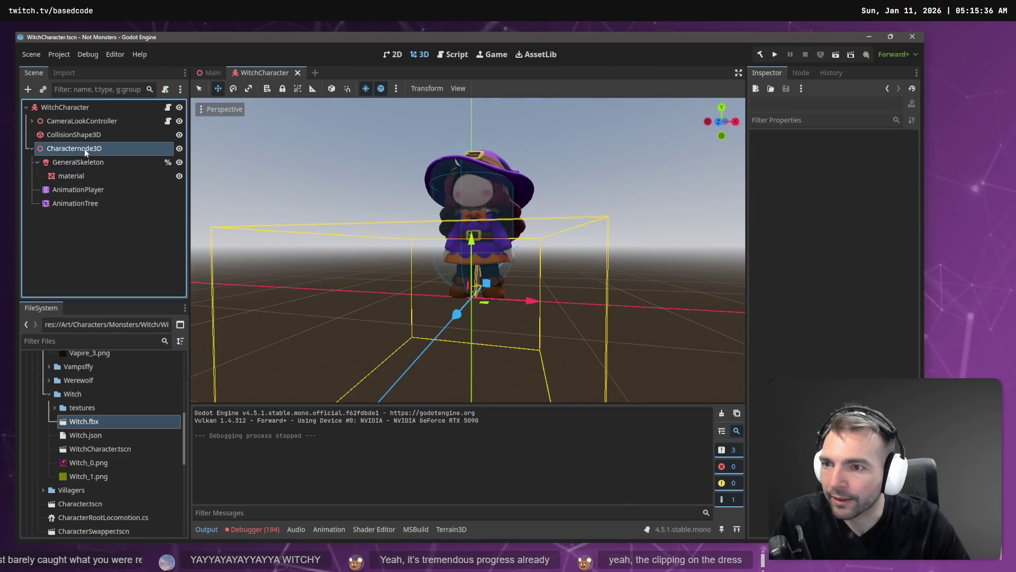
# Correct the node name to CharacterNode3D and test-run the game
pyautogui.doubleClick(84, 148)
pyautogui.press('End')
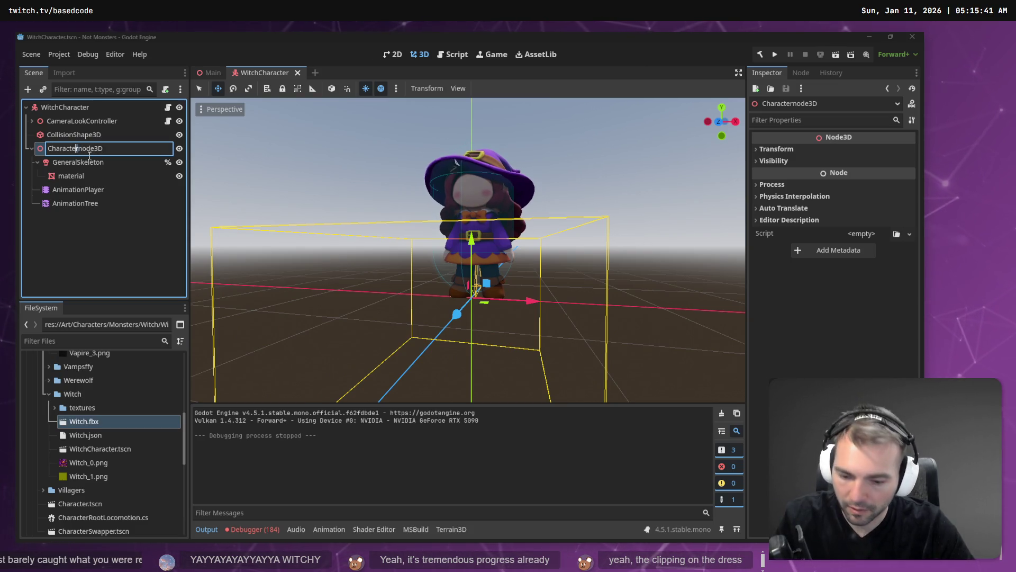
pyautogui.press('Return')
pyautogui.press('F5')
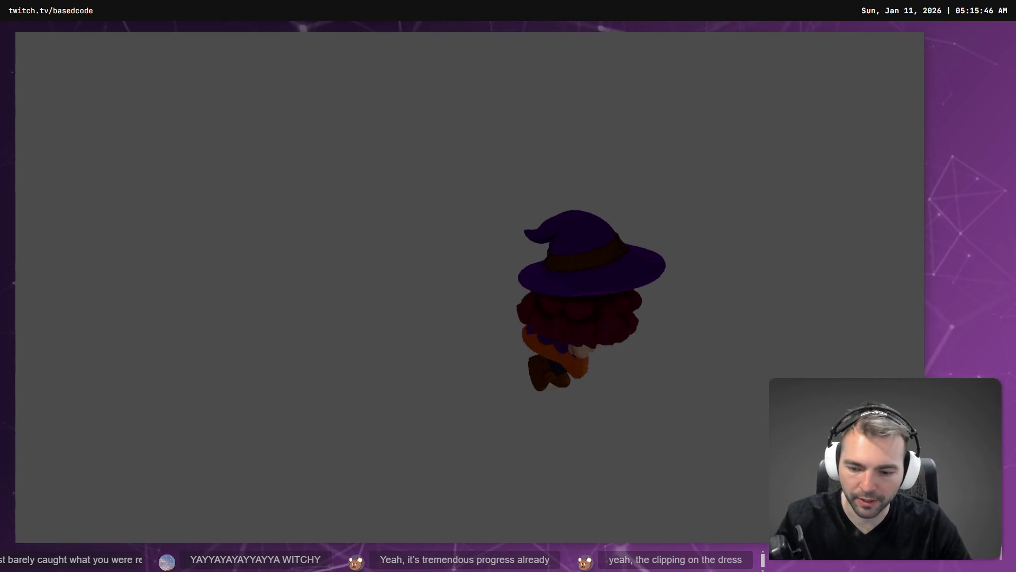
pyautogui.hotkey('alt', 'F4')
# Relink AnimationPlayer and the GeneralSkeleton root motion track on the AnimationTree, then save
pyautogui.click(100, 189)
pyautogui.click(95, 203)
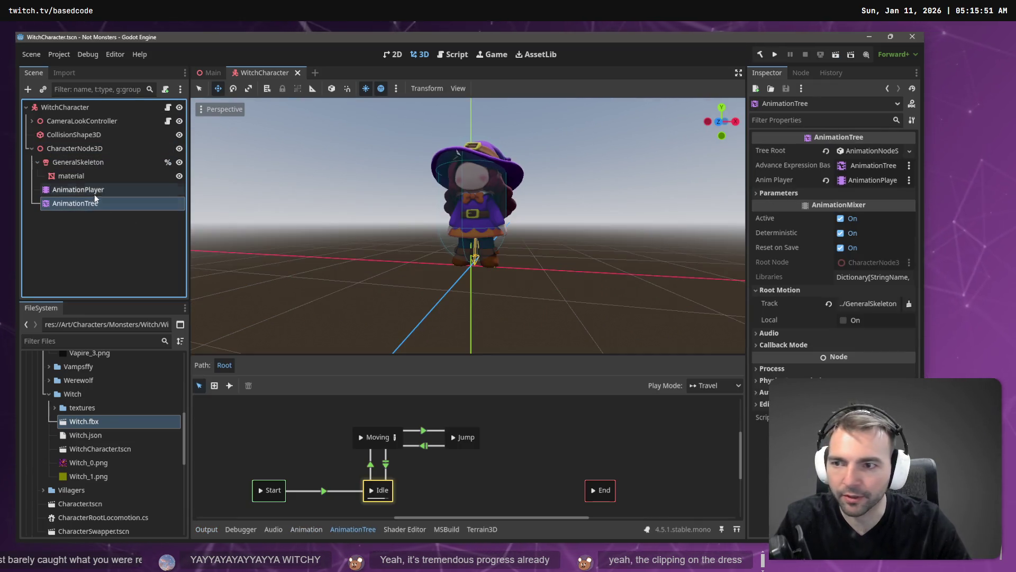
pyautogui.moveTo(94, 190); pyautogui.dragTo(858, 187)
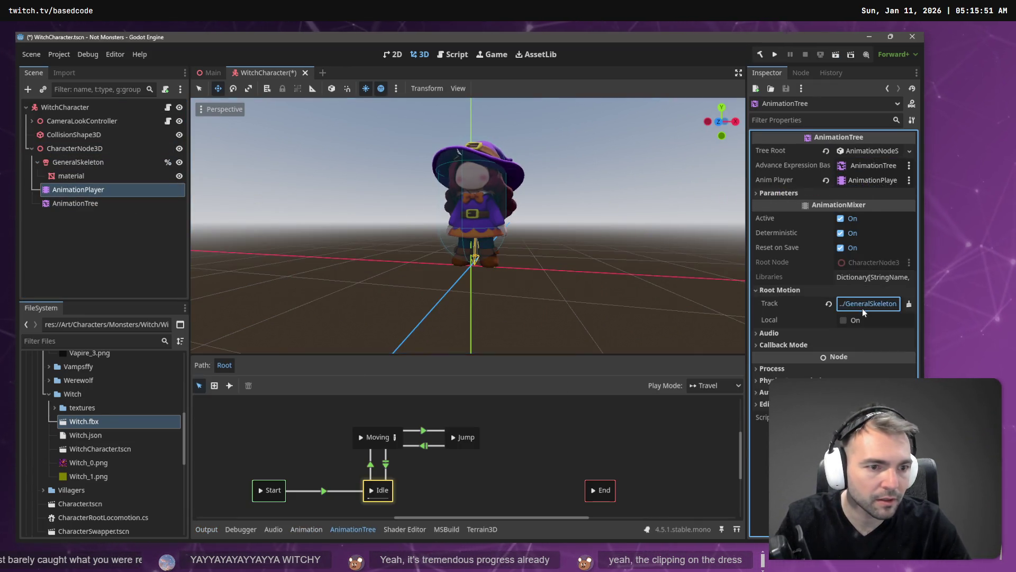
pyautogui.click(869, 304)
pyautogui.doubleClick(389, 196)
pyautogui.hotkey('ctrl', 's')
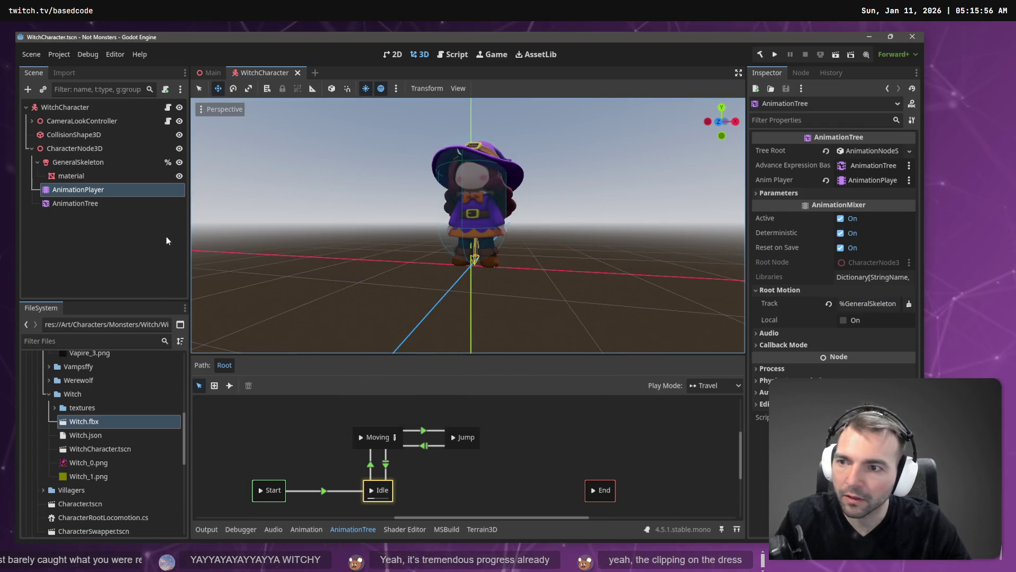
# Run the scene with F6 to watch the witch move, then return to the Main scene
pyautogui.press('F6')
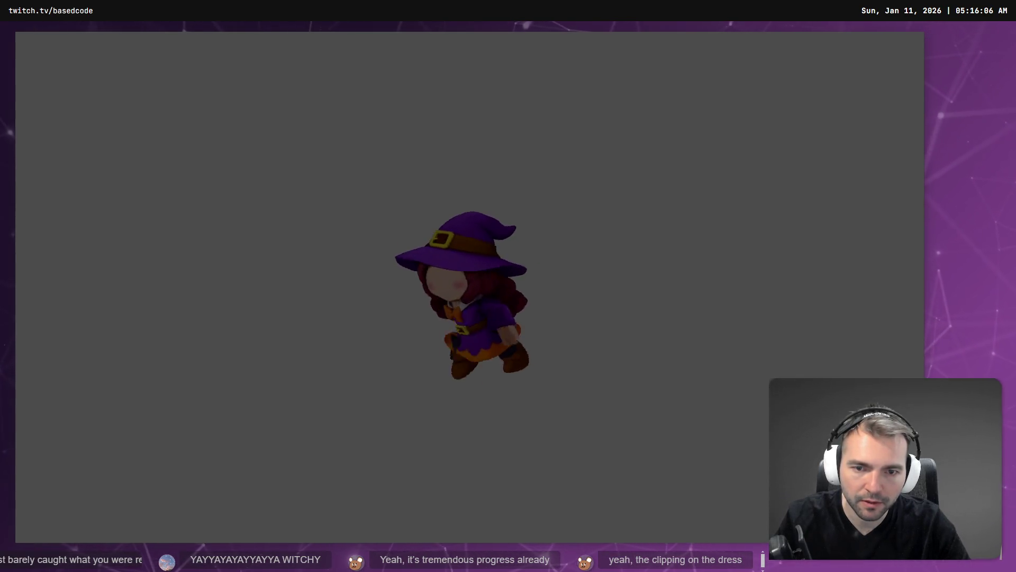
pyautogui.press('Escape')
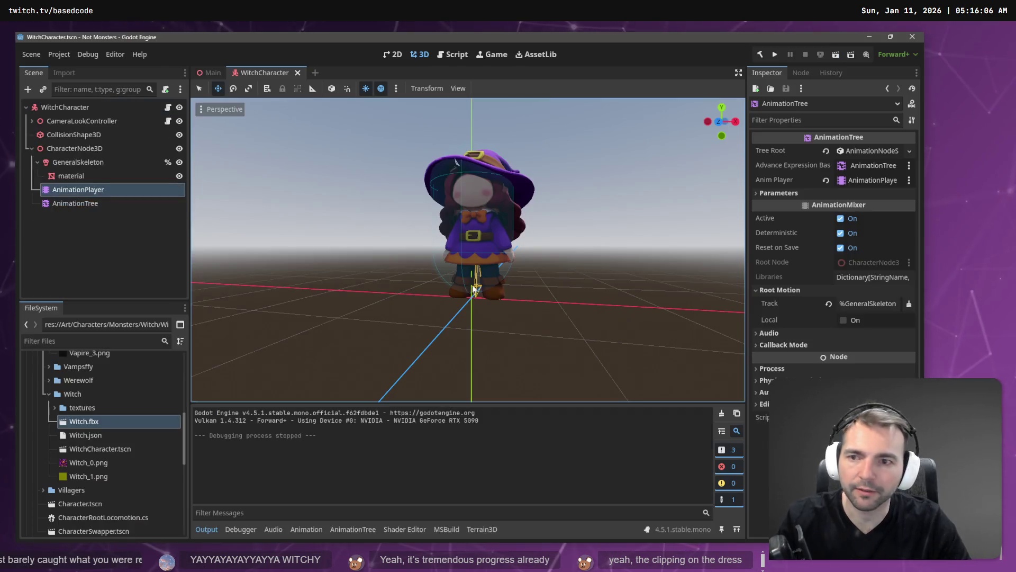
pyautogui.click(210, 74)
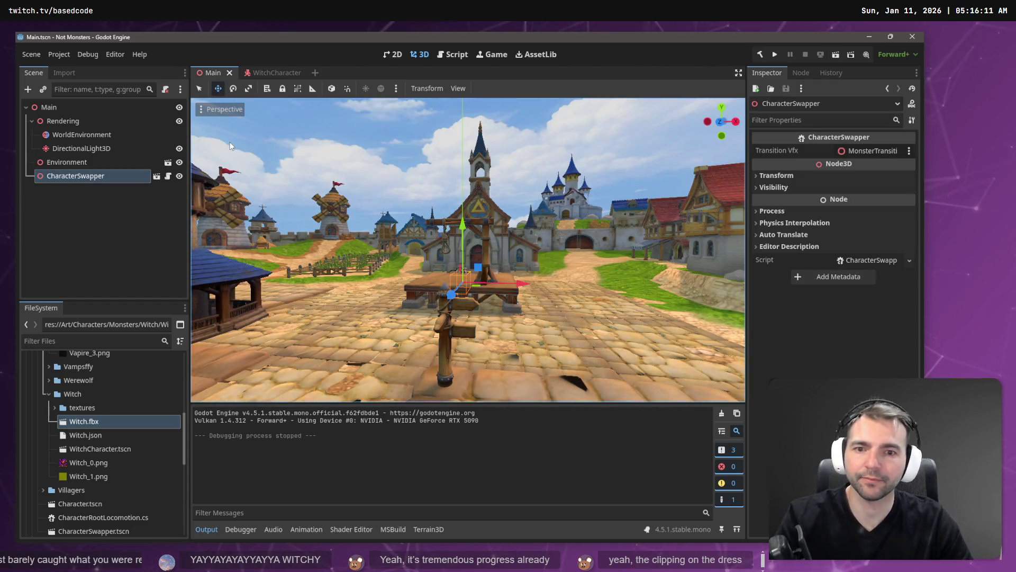
# Run the game from the Main scene, play the witch around town, then go to Fork
pyautogui.press('F5')
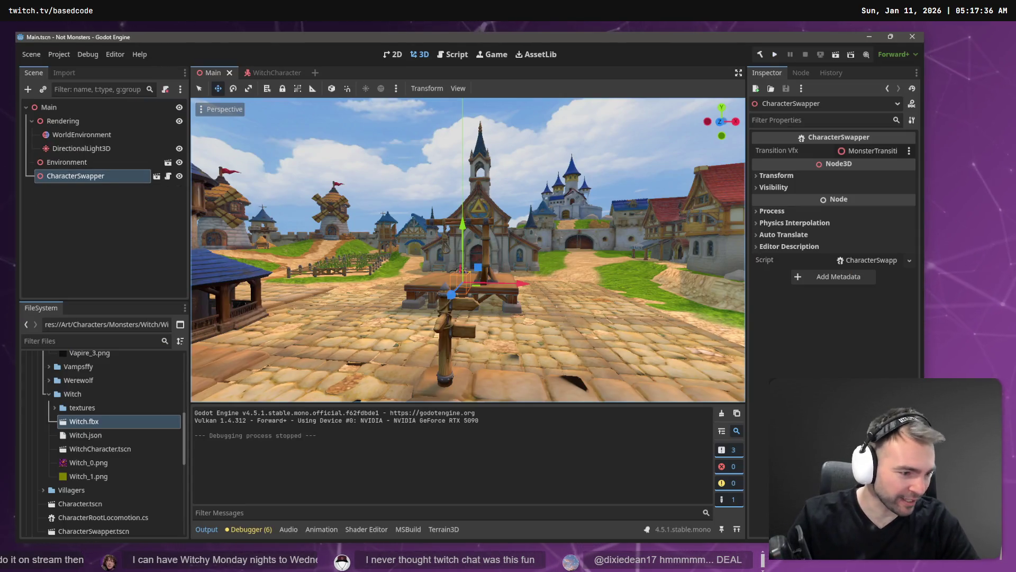
pyautogui.hotkey('alt', 'Tab')
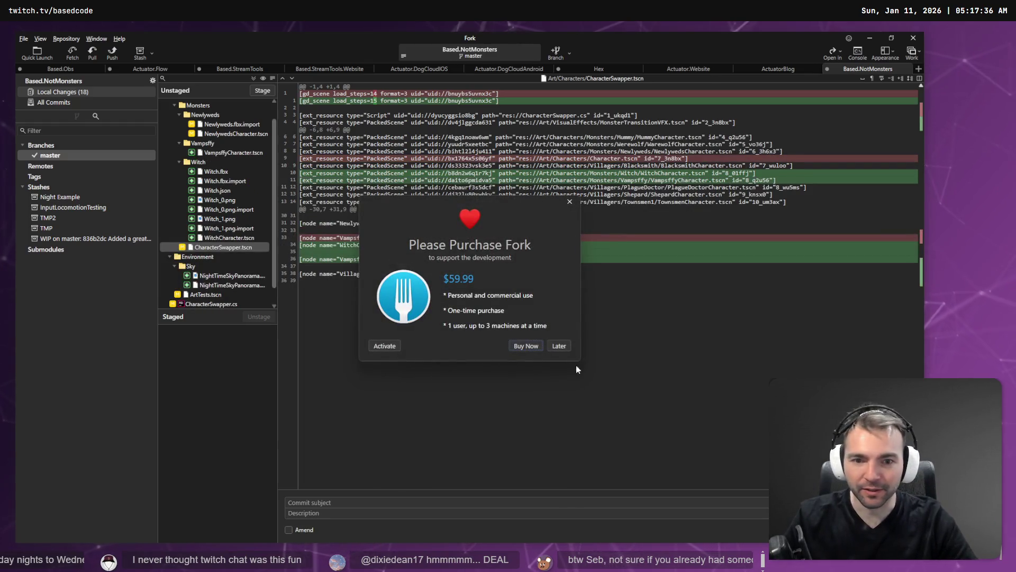
# Dismiss the purchase reminder and stage only the Newlyweds folder's files
pyautogui.click(559, 346)
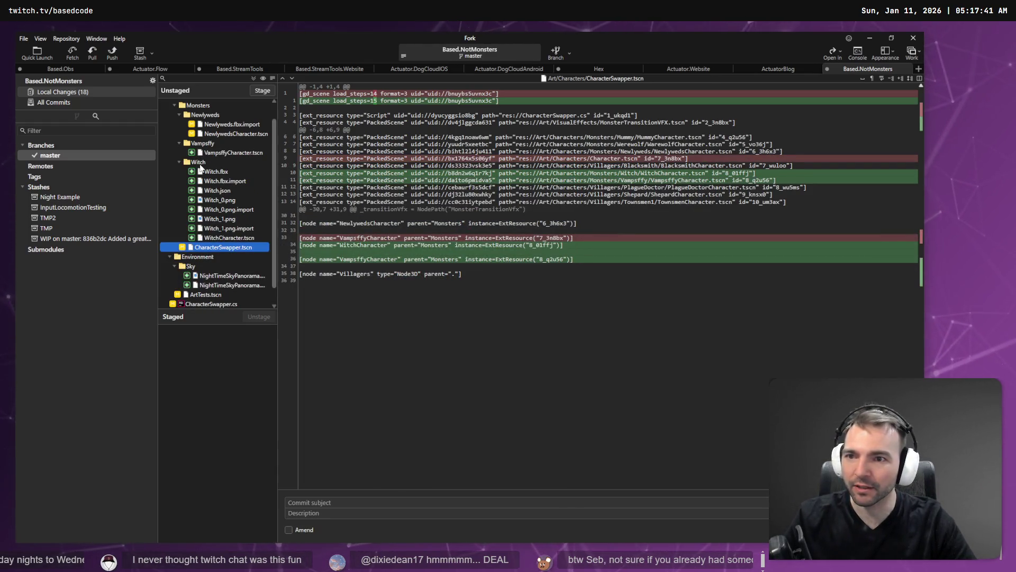
pyautogui.click(201, 163)
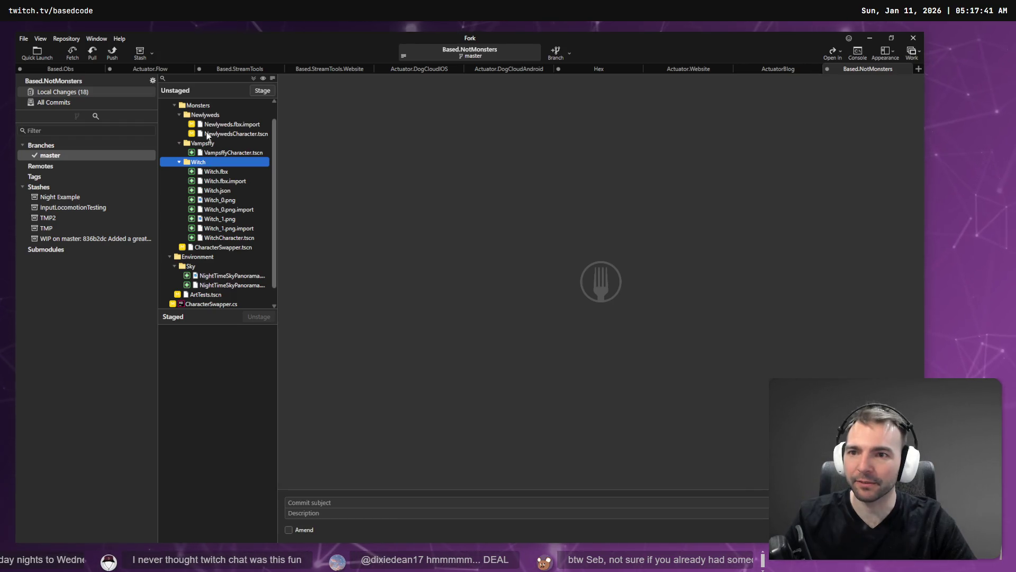
pyautogui.scroll(1, 209, 170)
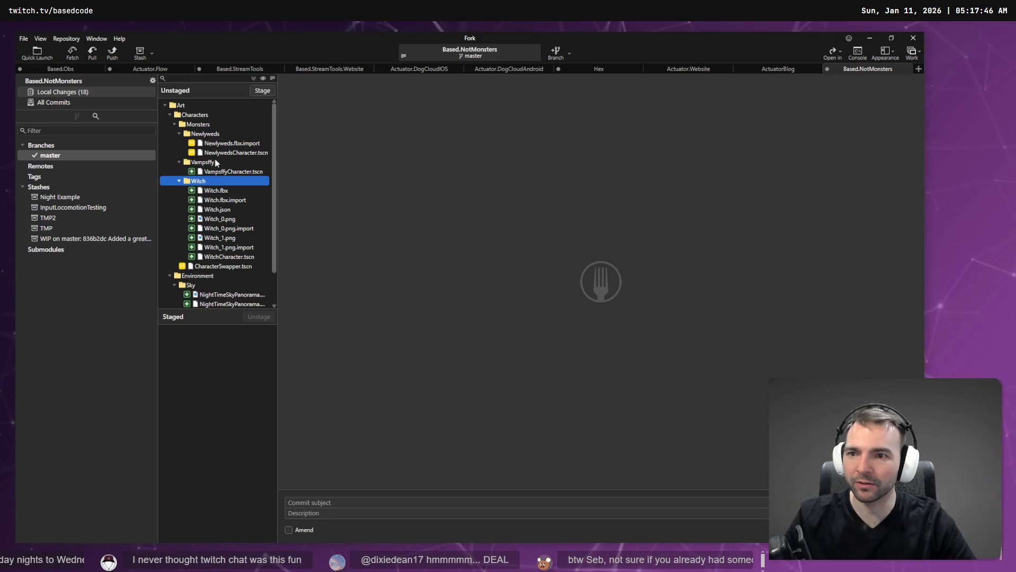
pyautogui.click(207, 133)
pyautogui.click(259, 92)
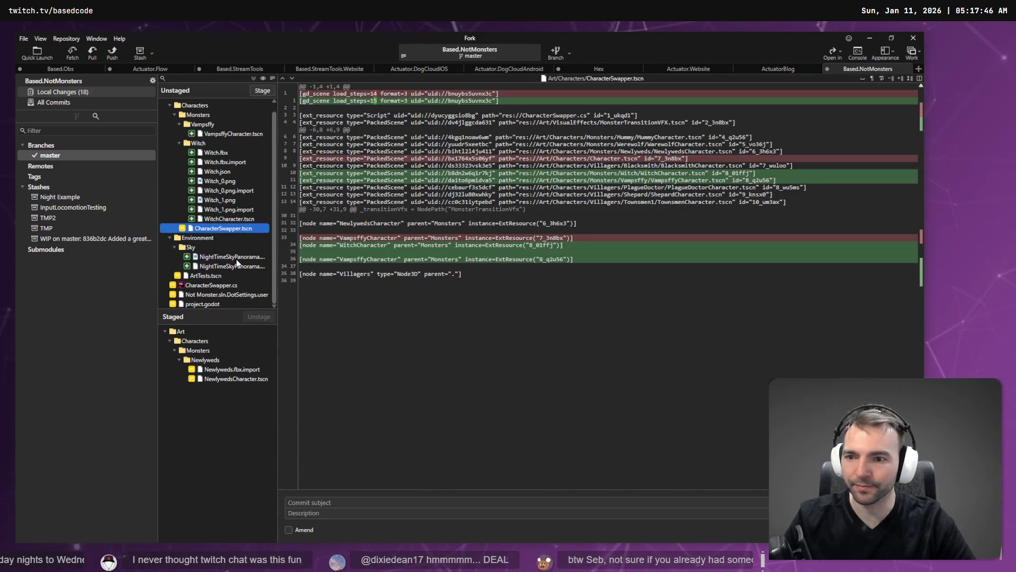
# Commit them with the subject 'Adjusted the scale of the newlyweds to be smaller.'
pyautogui.click(346, 502)
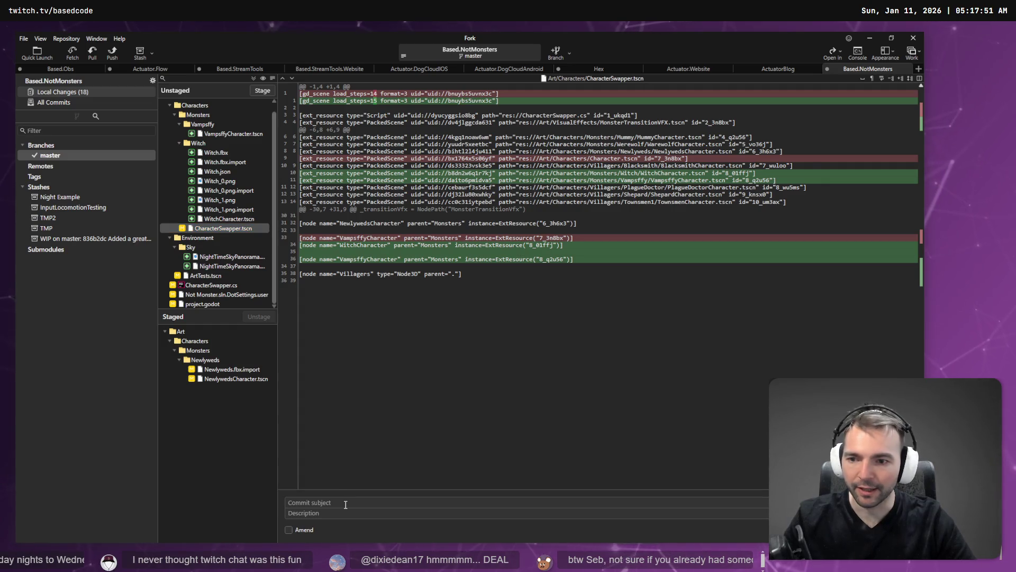
pyautogui.press('super+h')
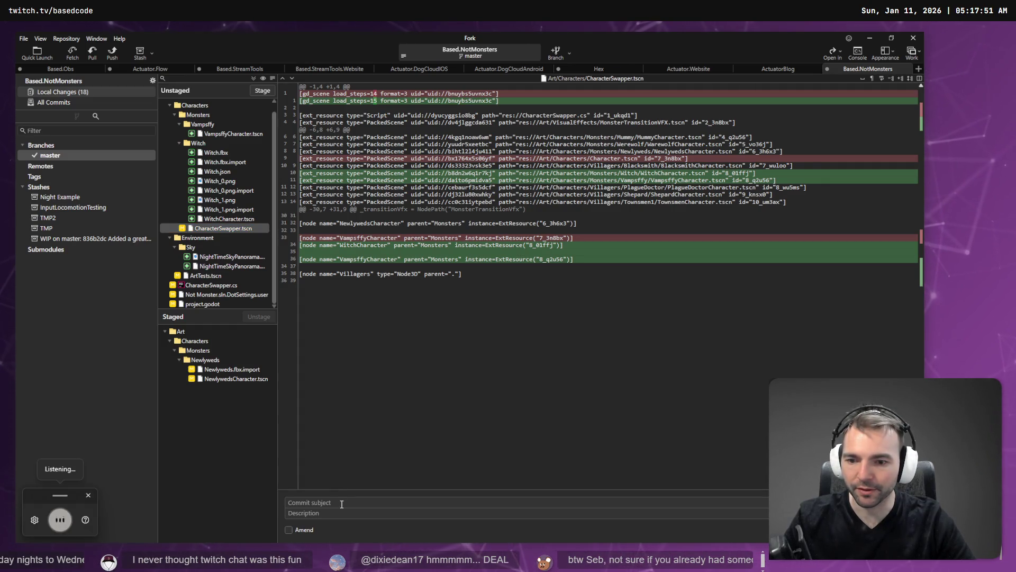
pyautogui.write('adjusted the scale of the newlyweds to be smaller')
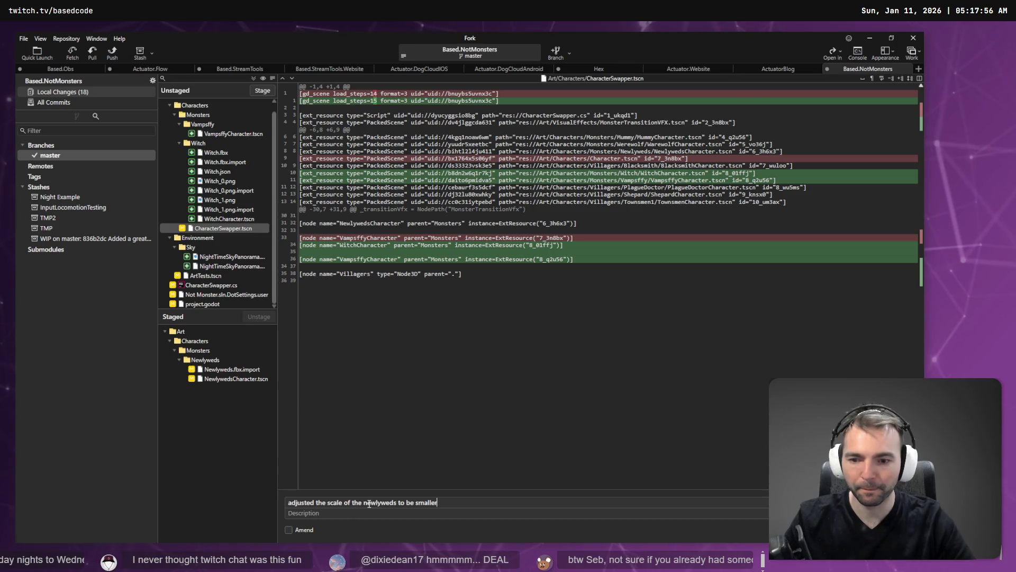
pyautogui.click(486, 516)
pyautogui.hotkey('ctrl', 'Return')
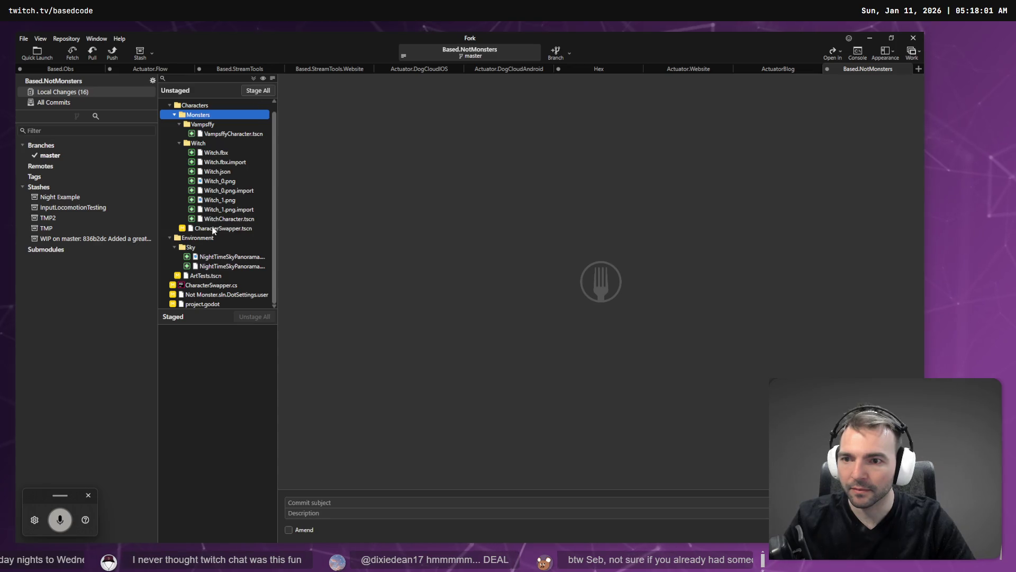
# Stage the Monsters folder and write the subject 'Added and Rigged the witch monster.'
pyautogui.click(263, 91)
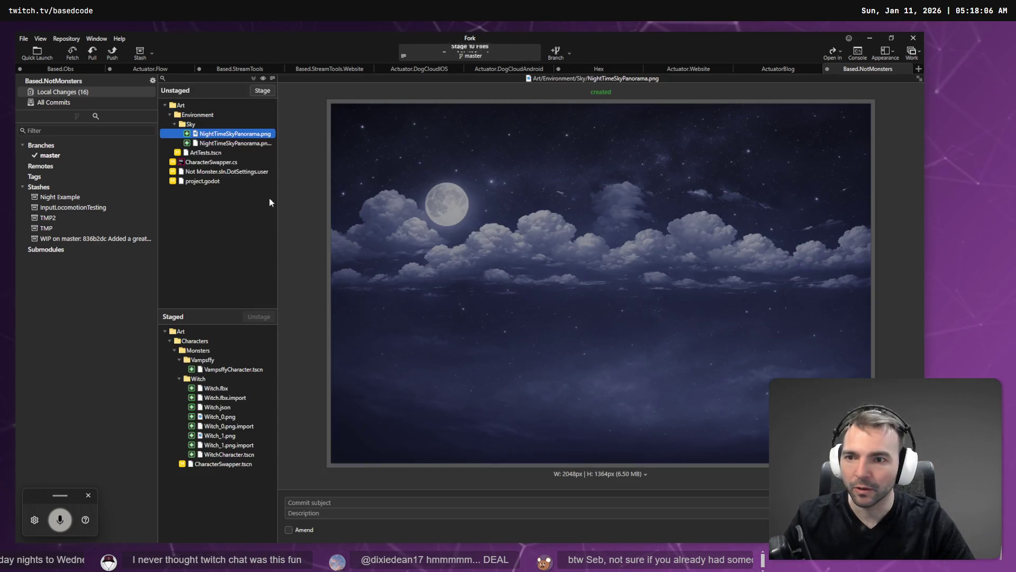
pyautogui.click(337, 502)
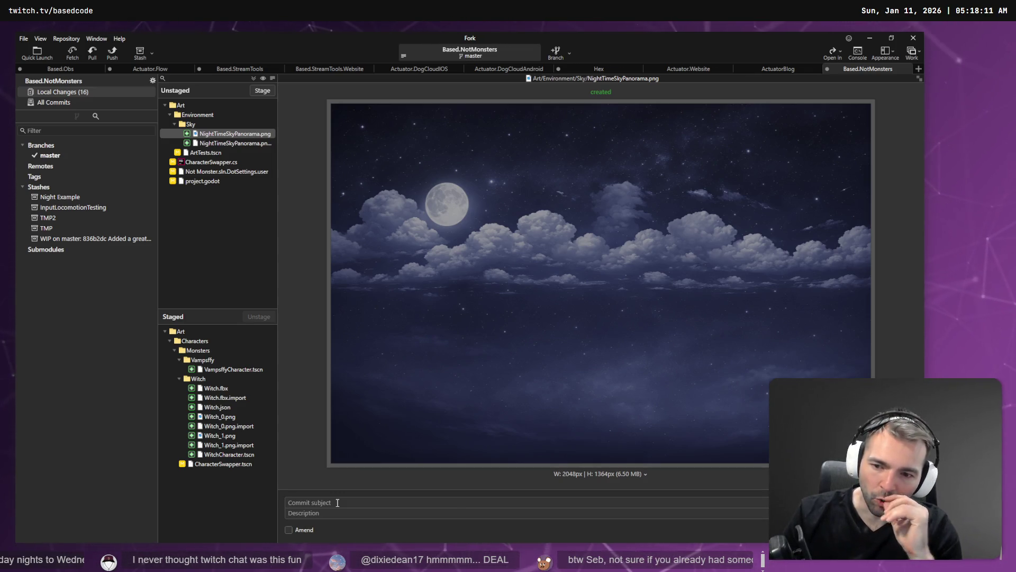
pyautogui.press('super+h')
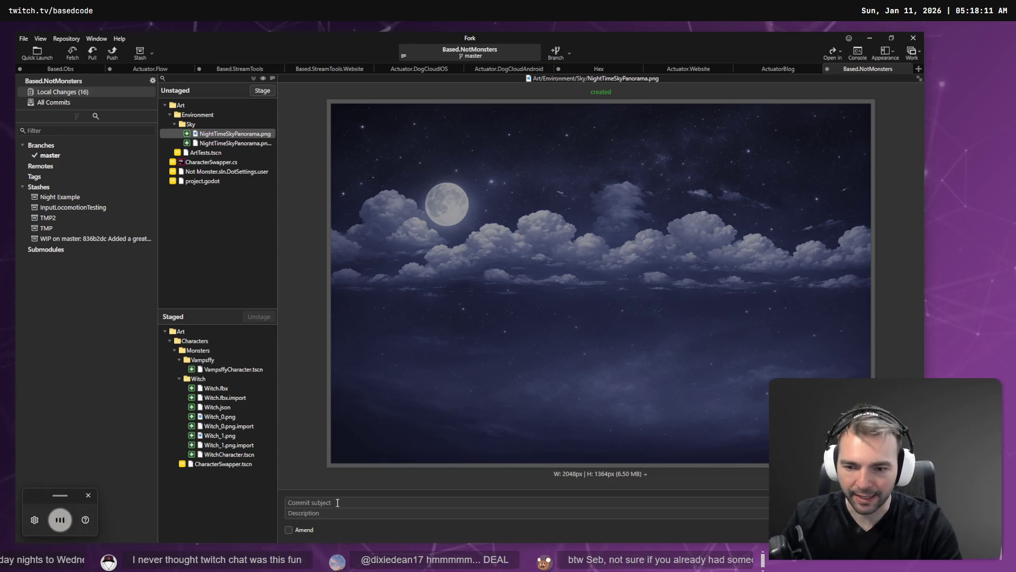
pyautogui.write('added the witch monster.')
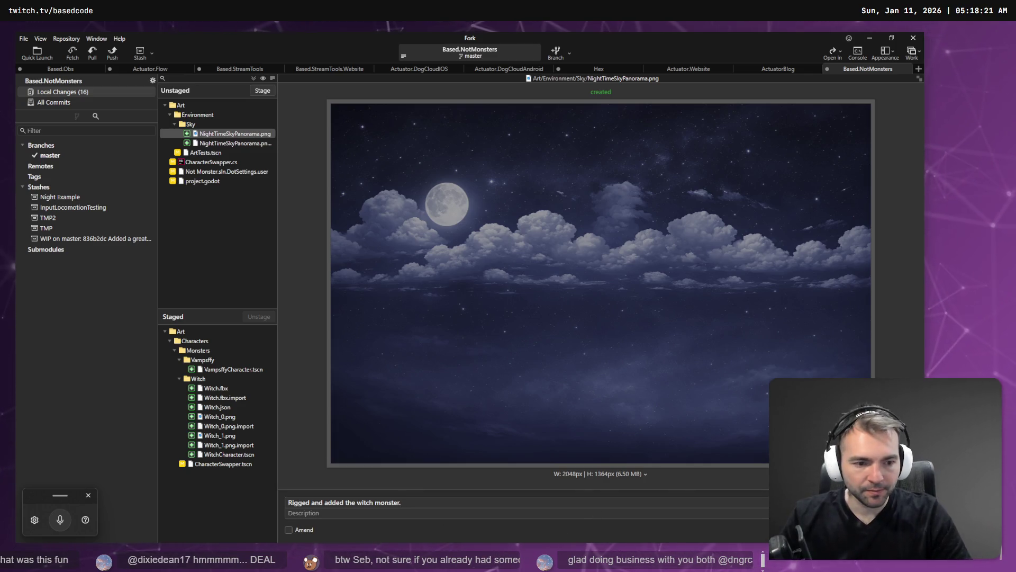
pyautogui.doubleClick(328, 503)
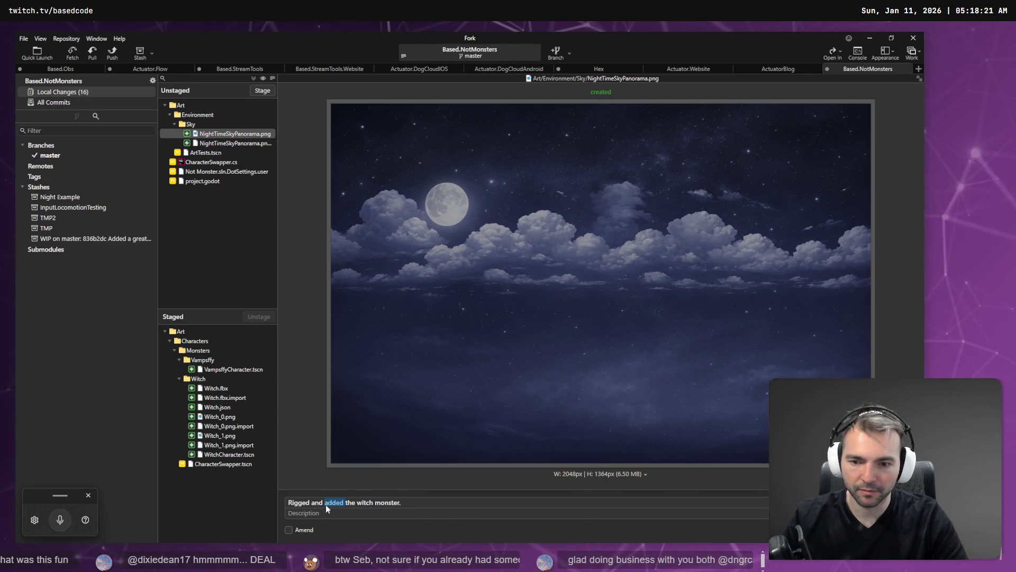
pyautogui.press('Home')
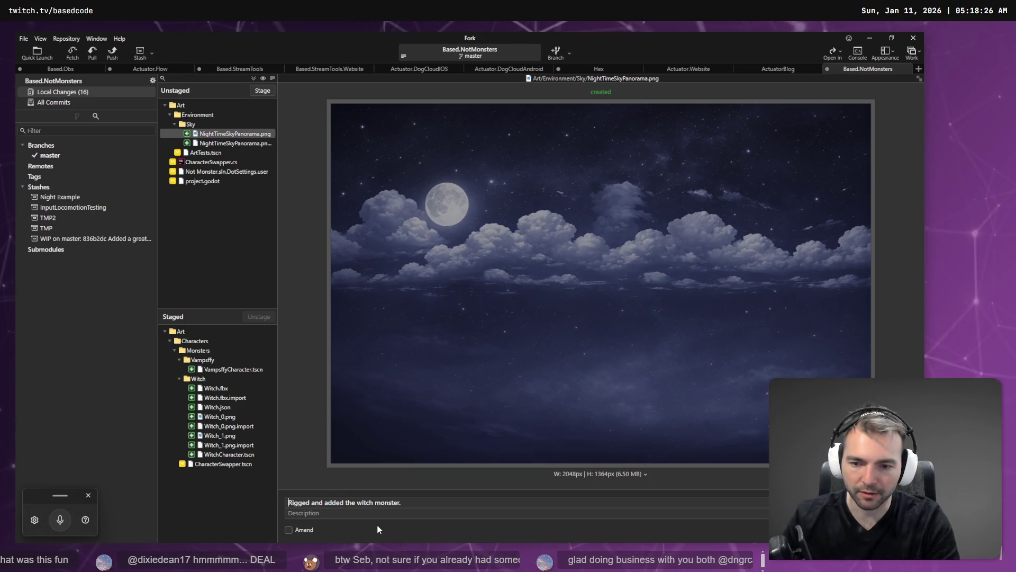
pyautogui.write('Added ')
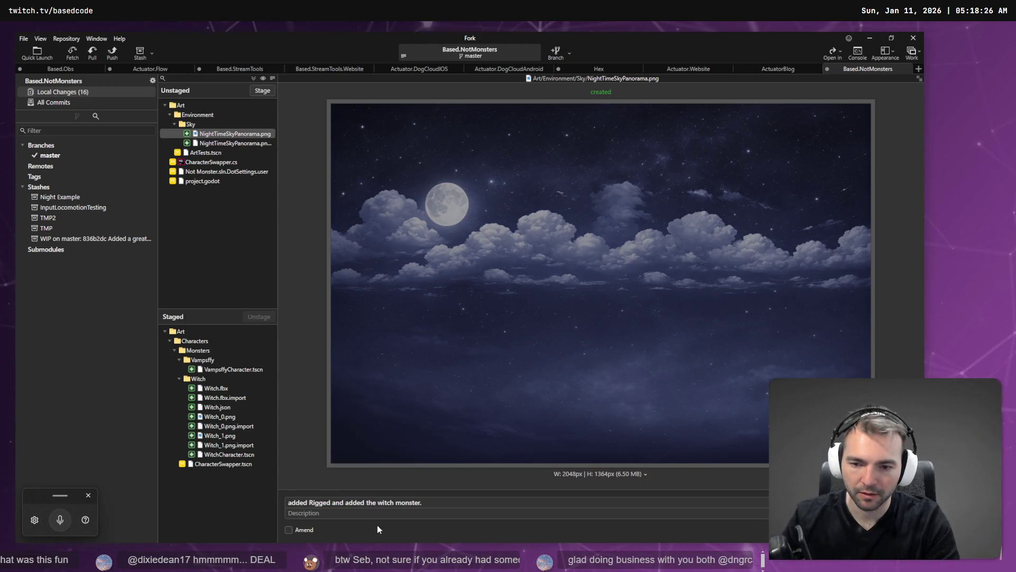
pyautogui.write('and')
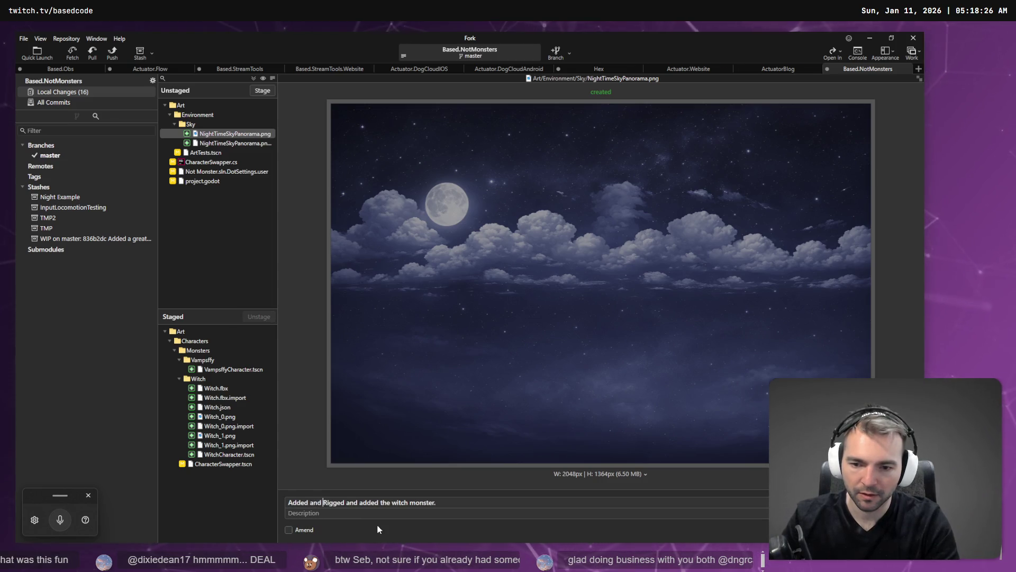
pyautogui.hotkey('ctrl', 'Right')
pyautogui.hotkey('ctrl', 'Delete')
pyautogui.hotkey('ctrl', 'Delete')
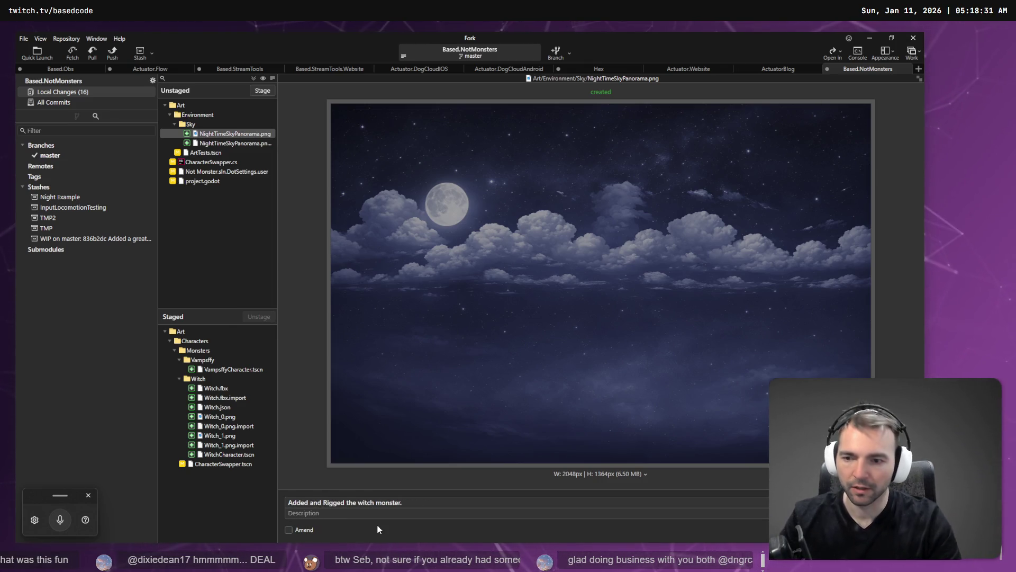
# Stage ArtTests.tscn as well and commit the eleven files
pyautogui.click(212, 153)
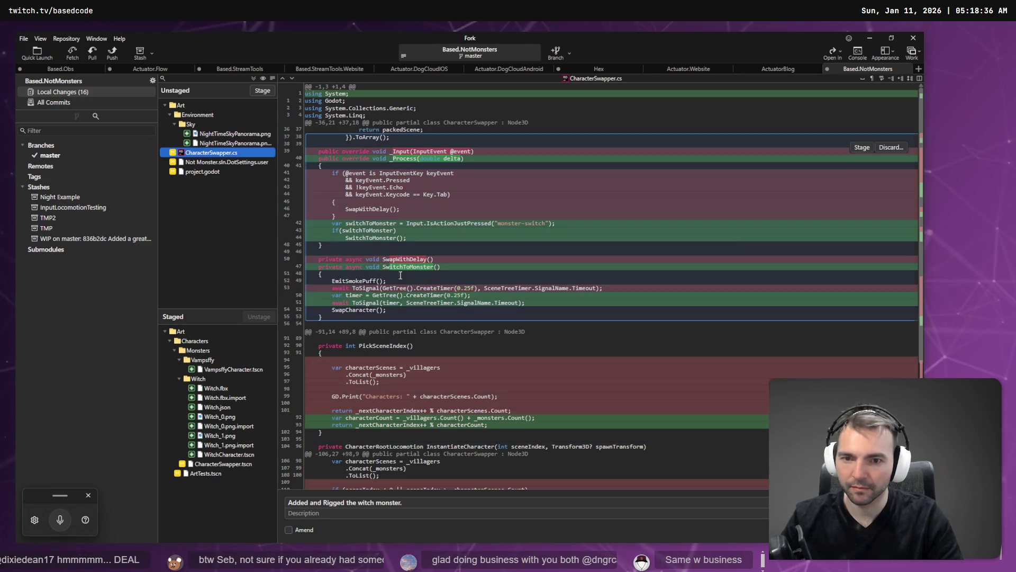
pyautogui.scroll(-5, 436, 332)
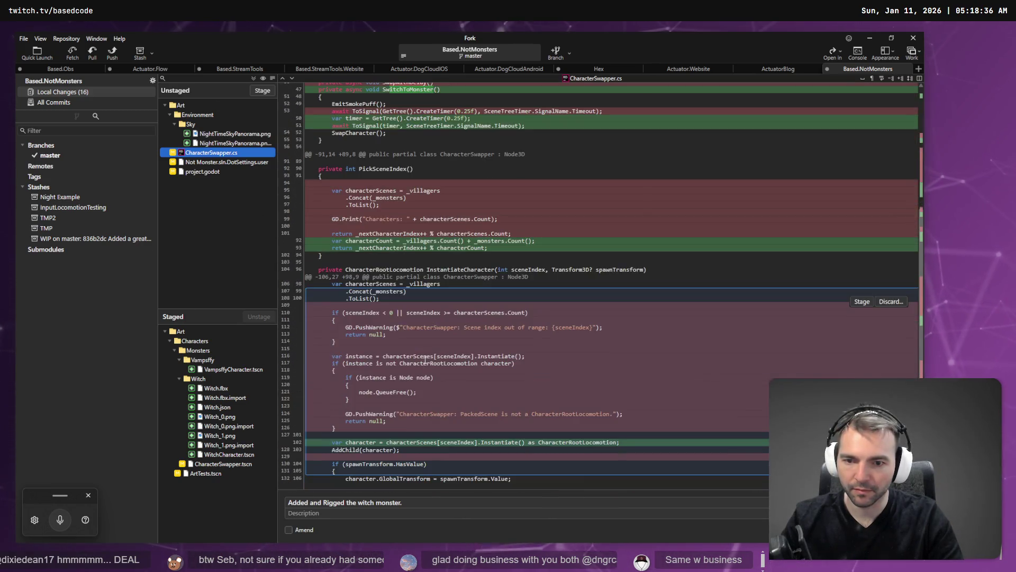
pyautogui.scroll(5, 435, 332)
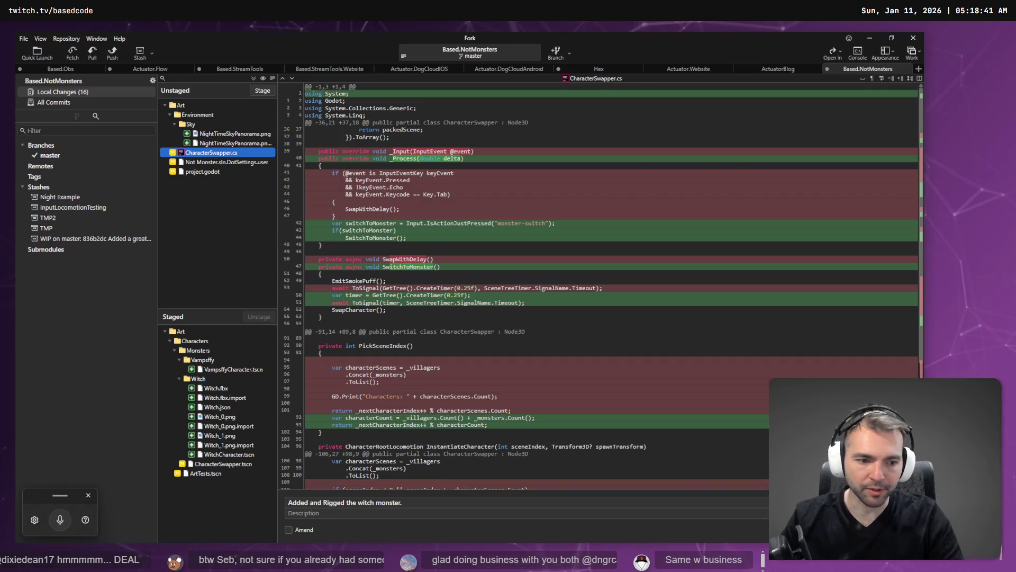
pyautogui.hotkey('ctrl', 'Return')
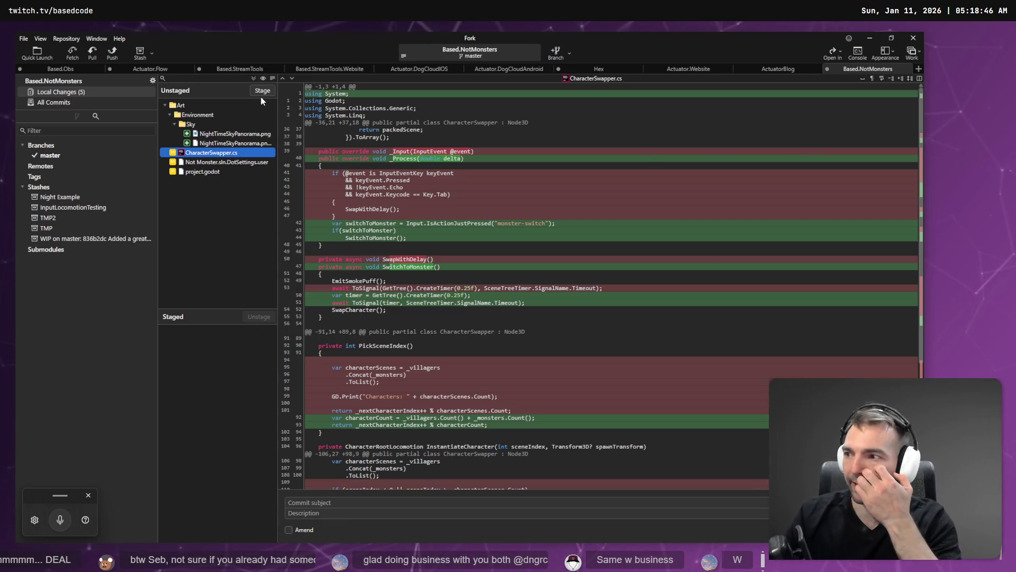
# Back in Godot, fly the camera over the plaza toward the windmill, then save the Main scene
pyautogui.hotkey('alt', 'Tab')
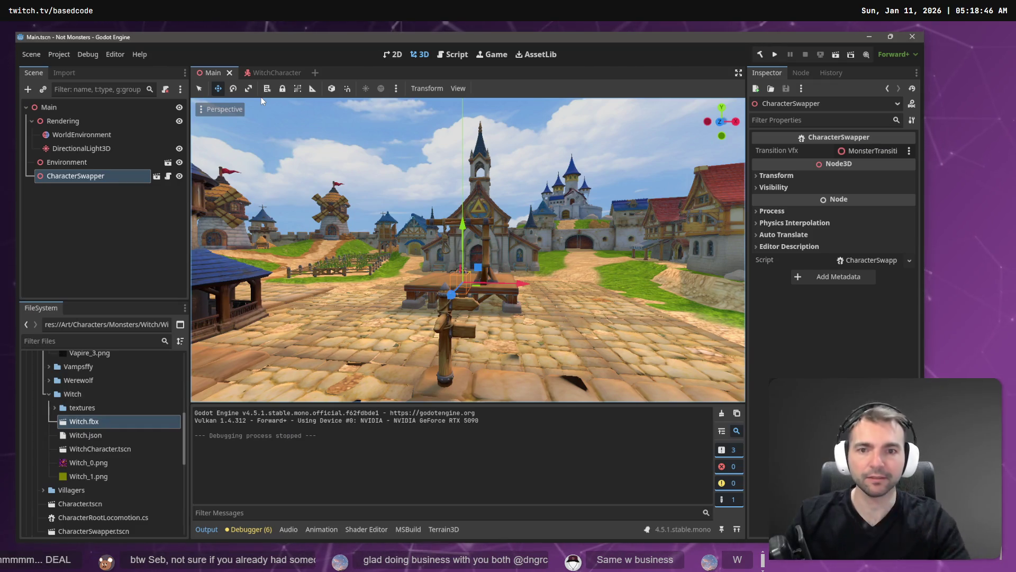
pyautogui.press('w')
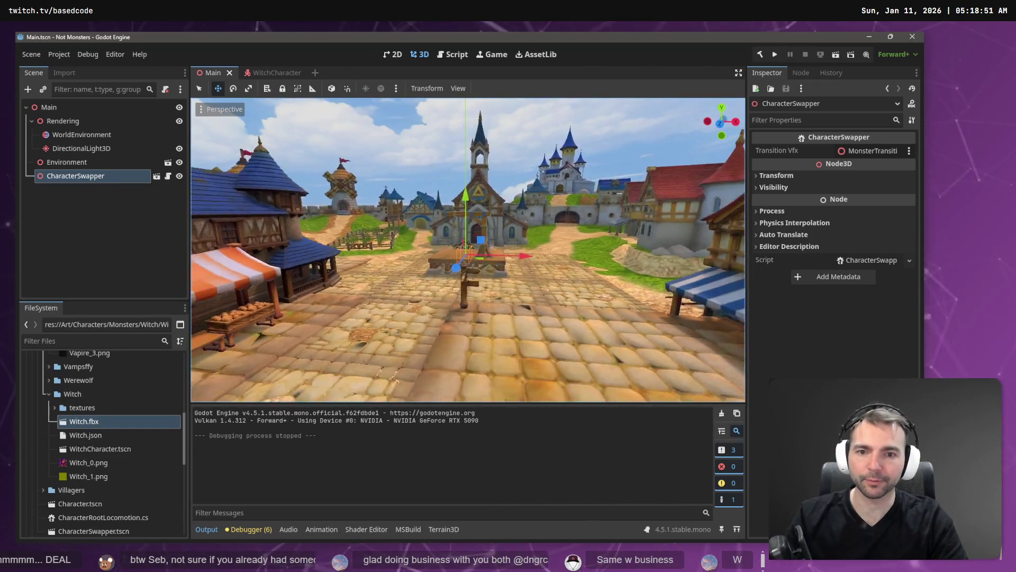
pyautogui.press('e')
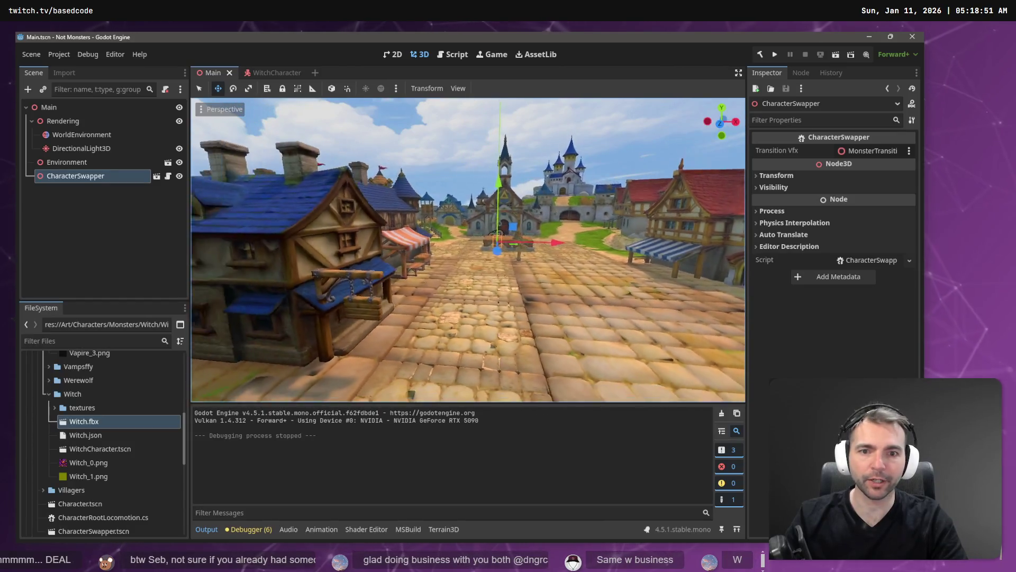
pyautogui.press('w')
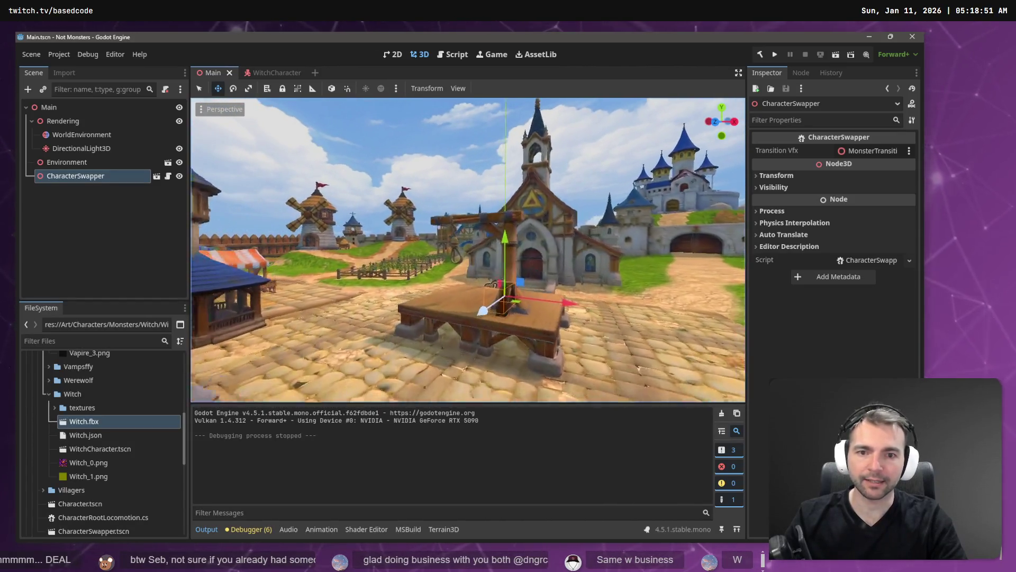
pyautogui.press('s')
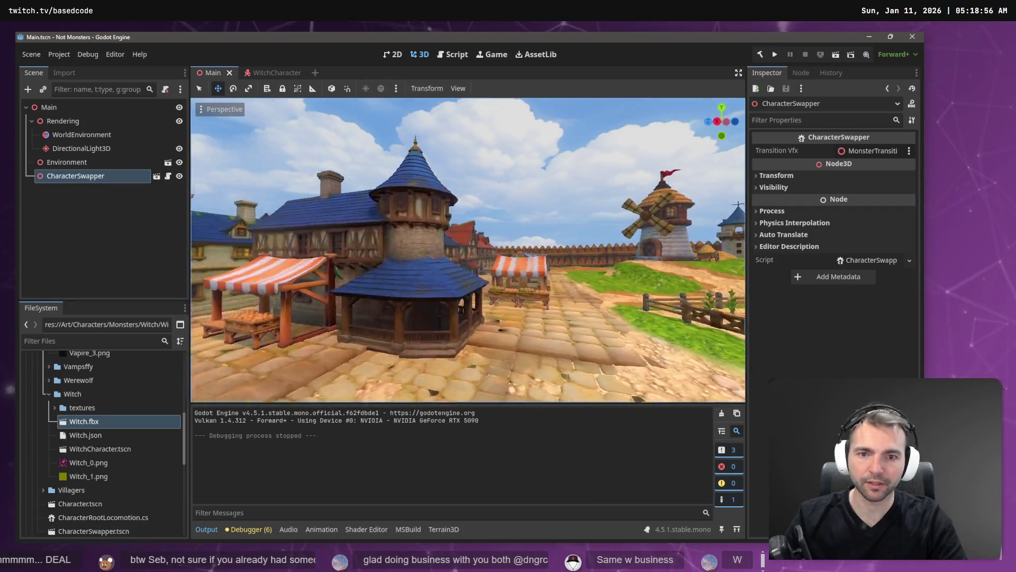
pyautogui.hotkey('ctrl', 's')
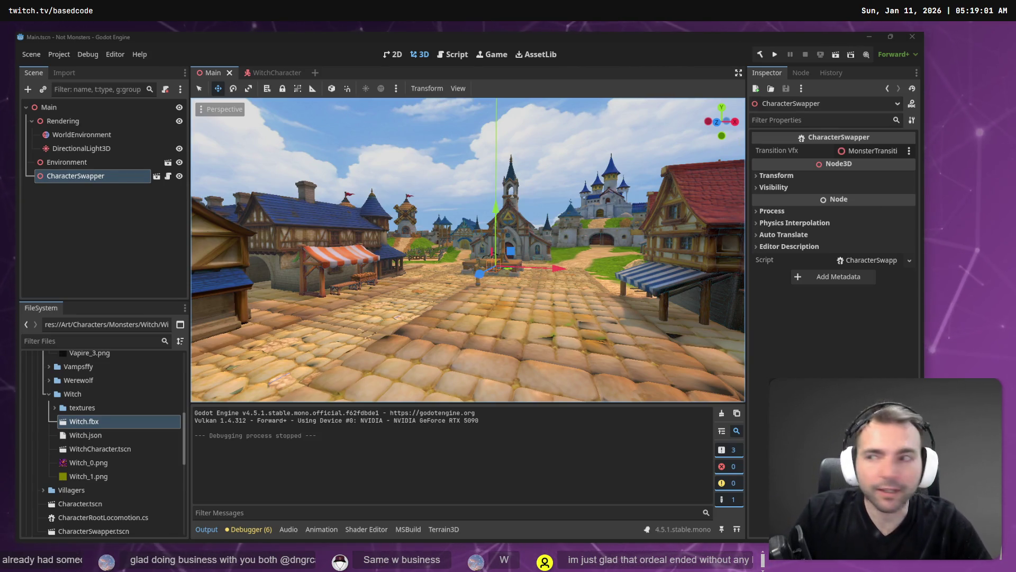
pyautogui.hotkey('alt', 'Tab')
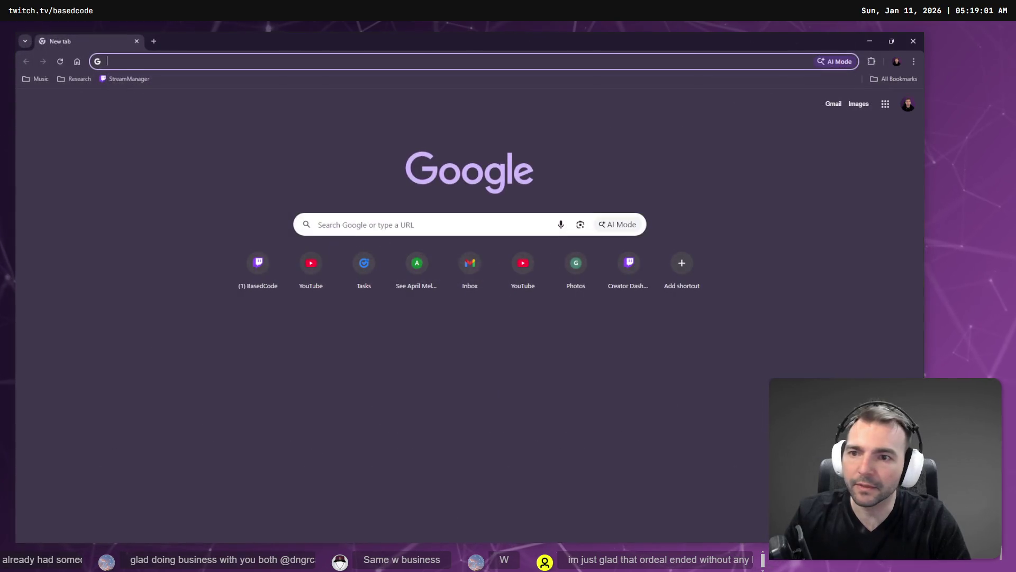
pyautogui.write('https://www.twitch.tv/')
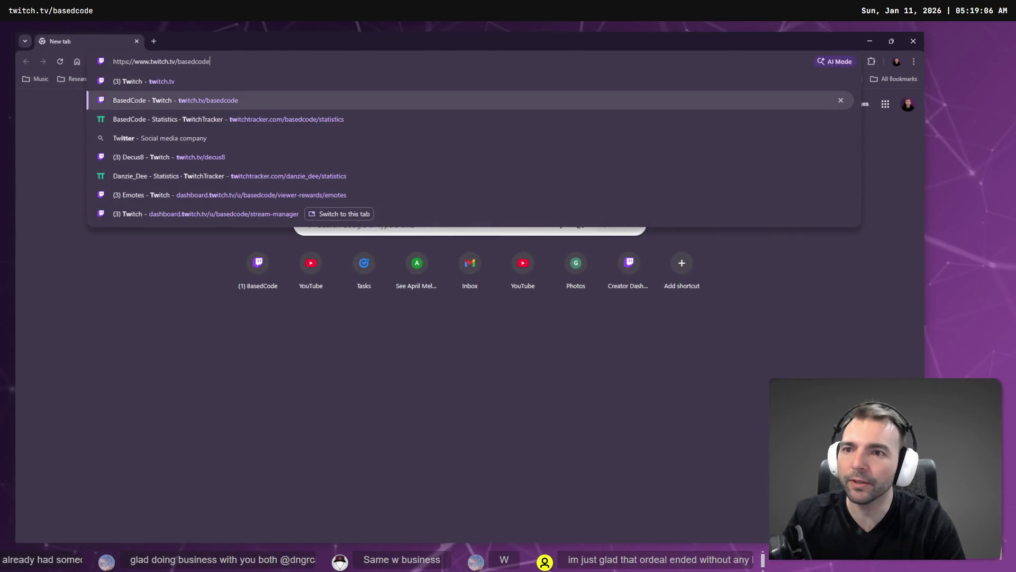
pyautogui.press('Return')
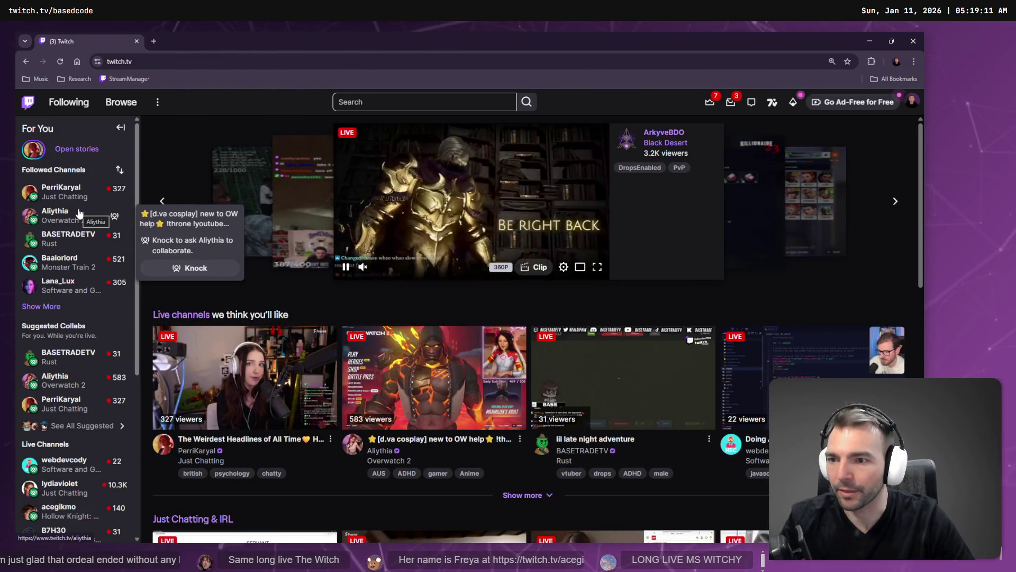
# Expand Followed Channels and open a live followed channel's Overwatch 2 stream
pyautogui.click(55, 307)
pyautogui.scroll(-4, 98, 257)
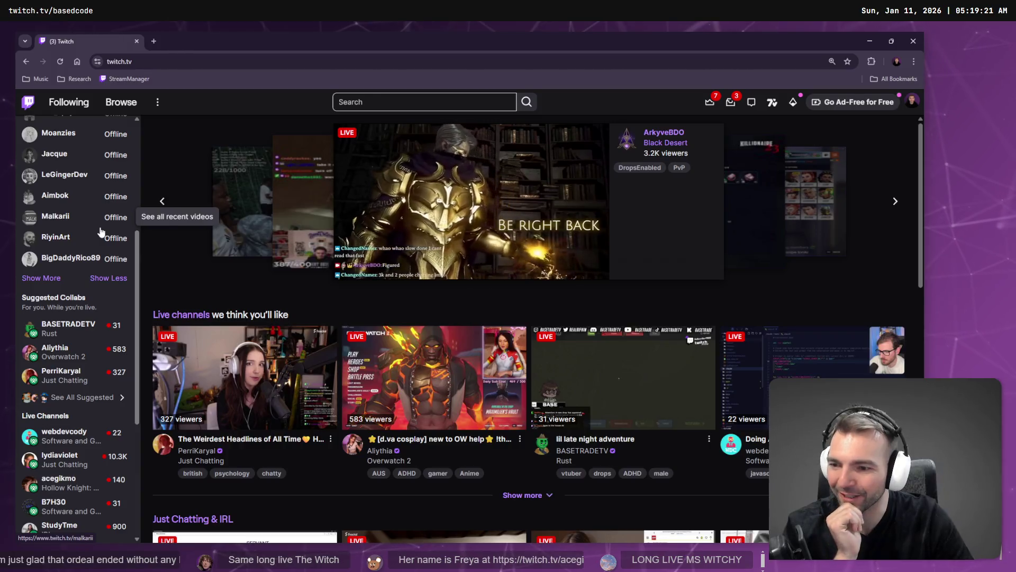
pyautogui.scroll(5, 74, 349)
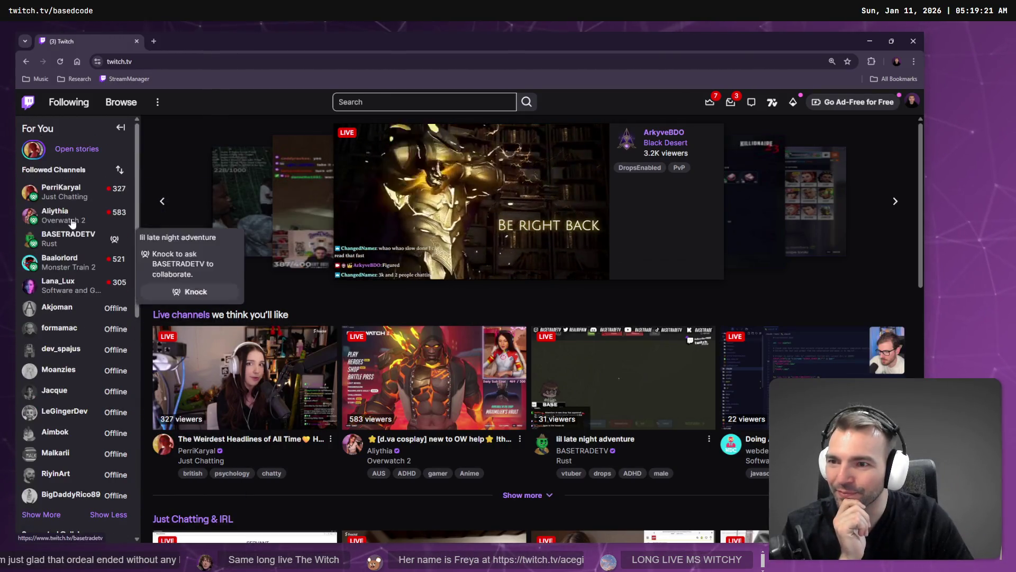
pyautogui.click(72, 215)
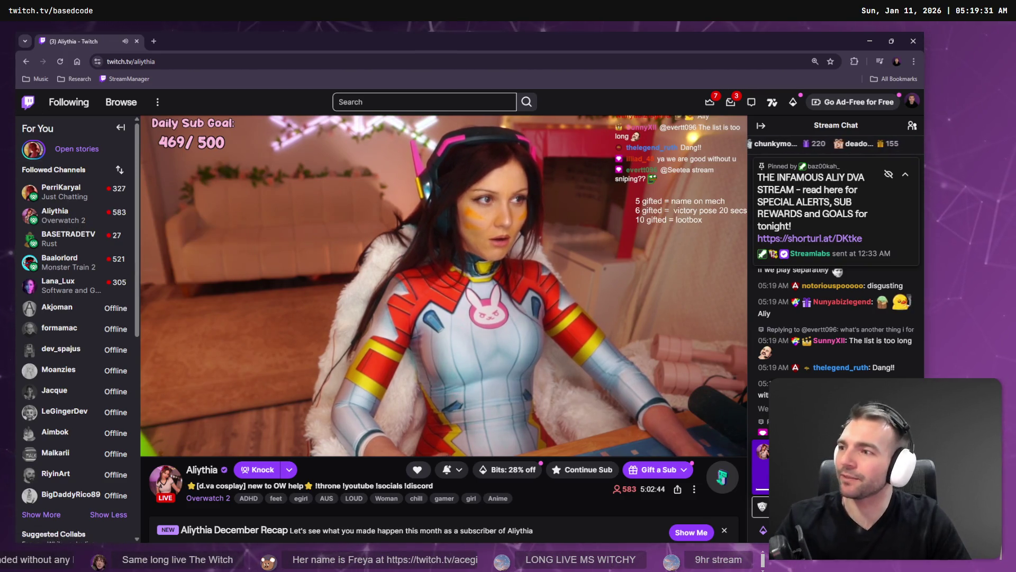
pyautogui.doubleClick(144, 62)
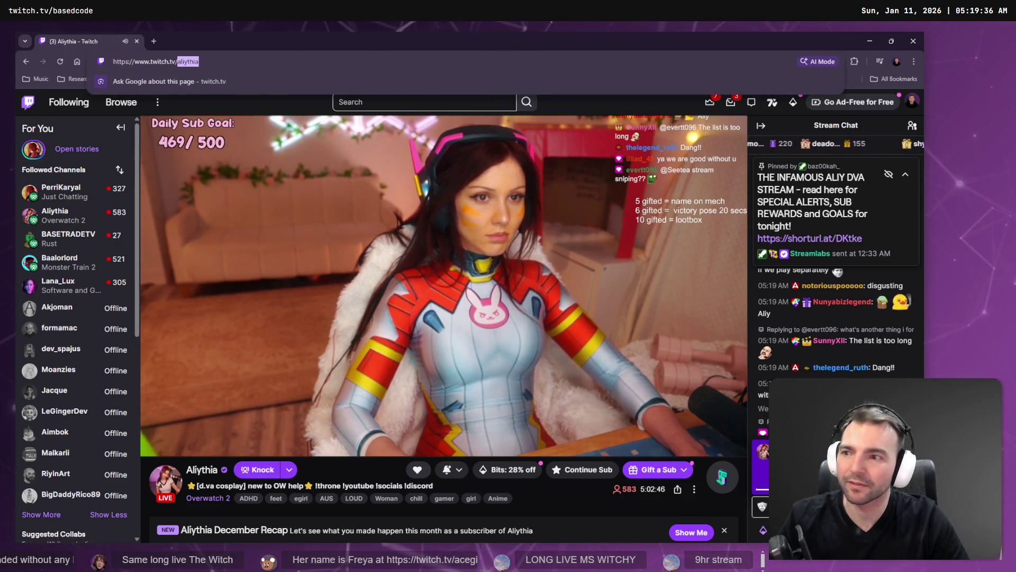
pyautogui.hotkey('alt', 'Tab')
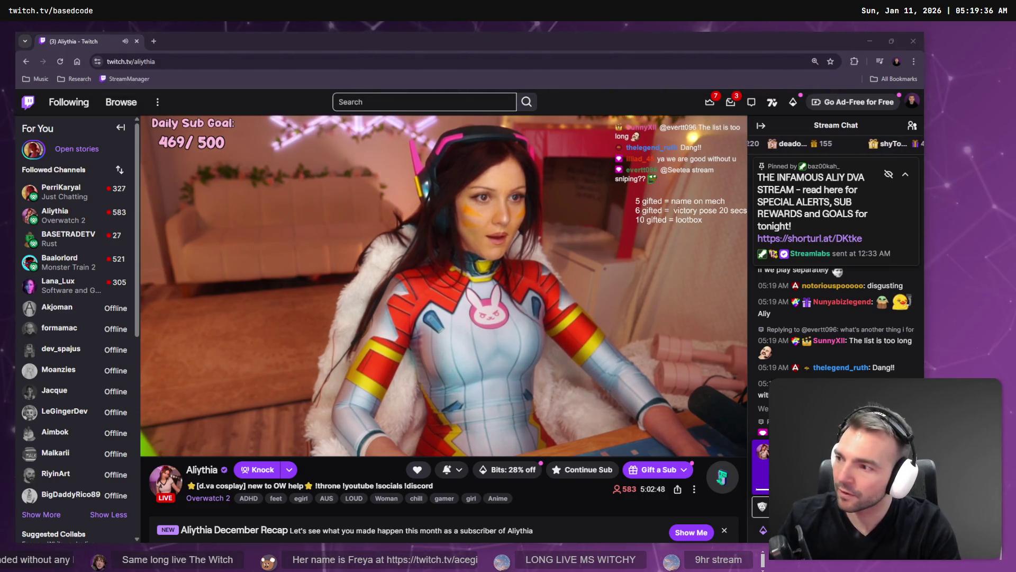